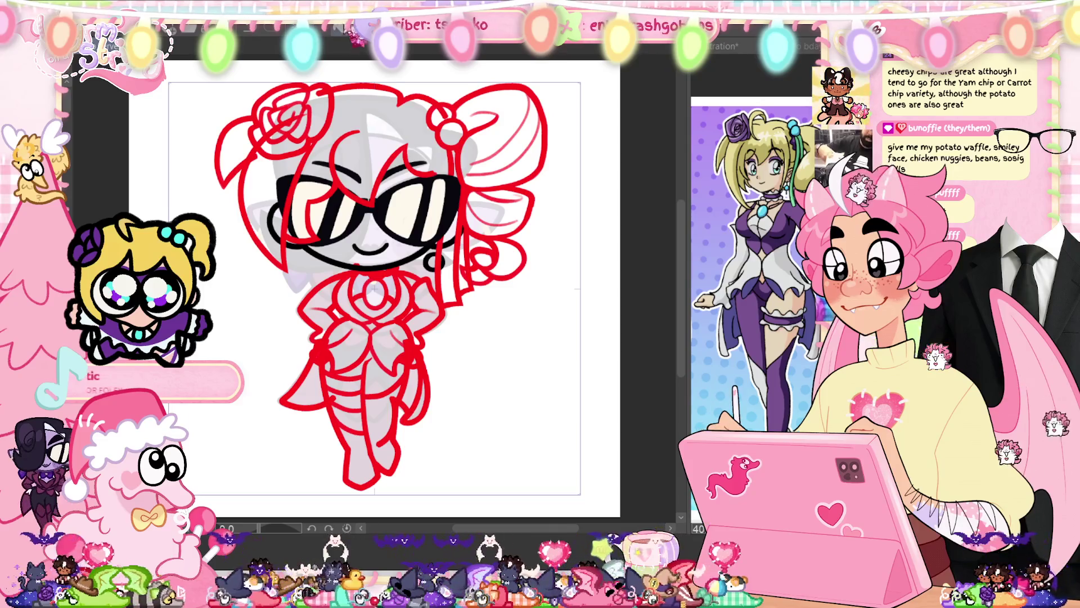
- Resize and reposition the chibi's lower body with a transform, then commit it
key(ctrl+t)
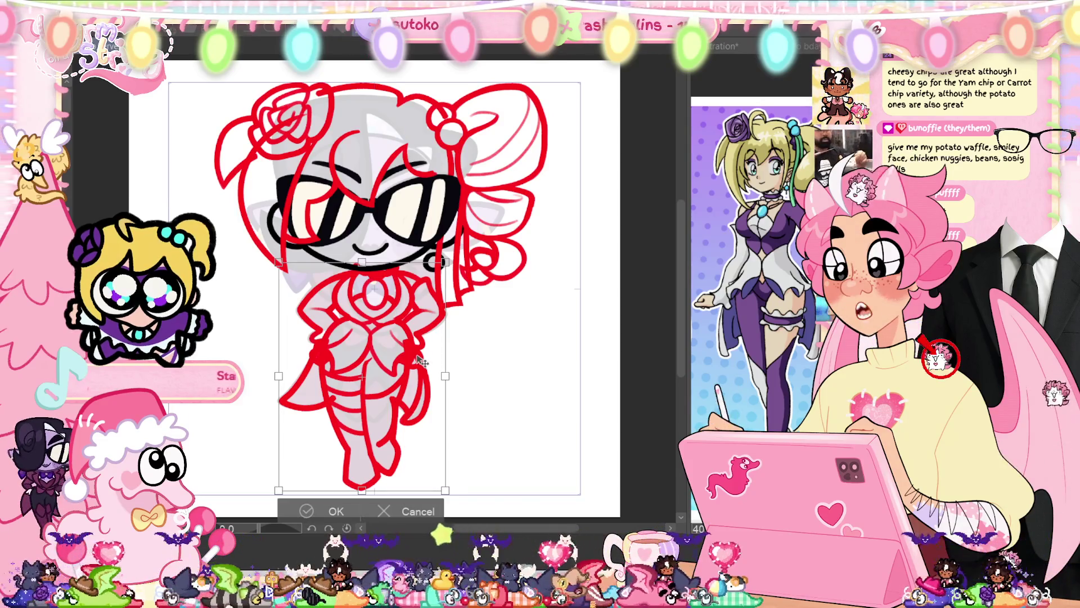
click(337, 510)
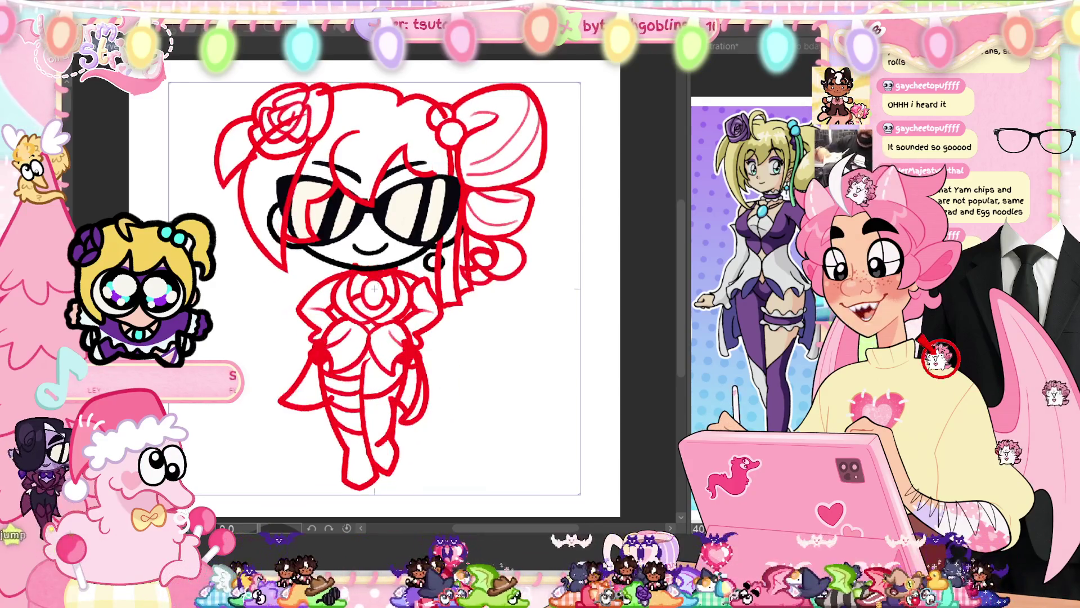
key(ctrl+shift+t)
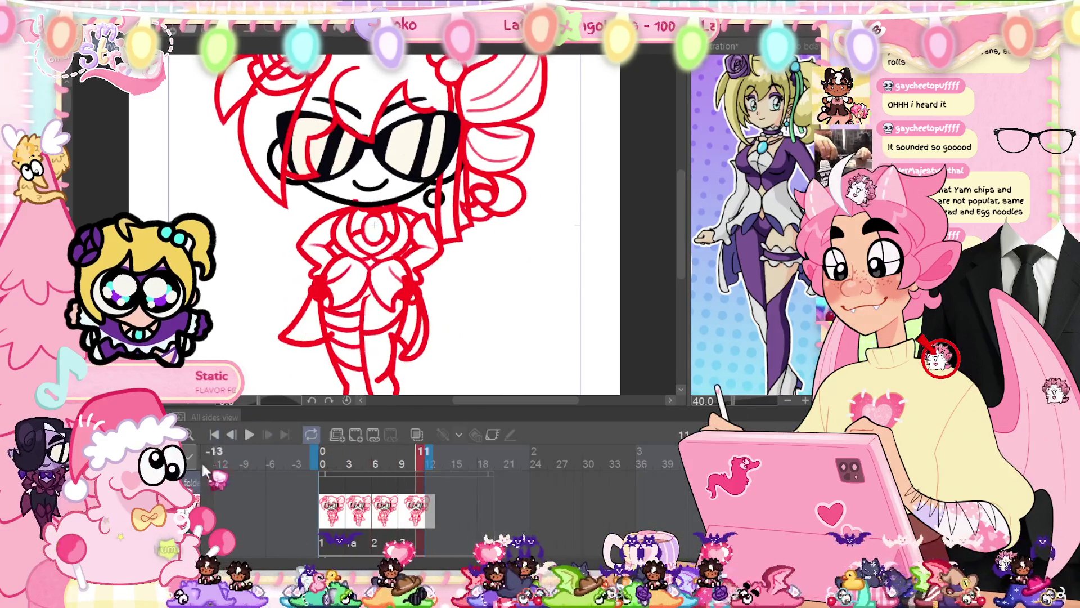
key(ctrl+shift+t)
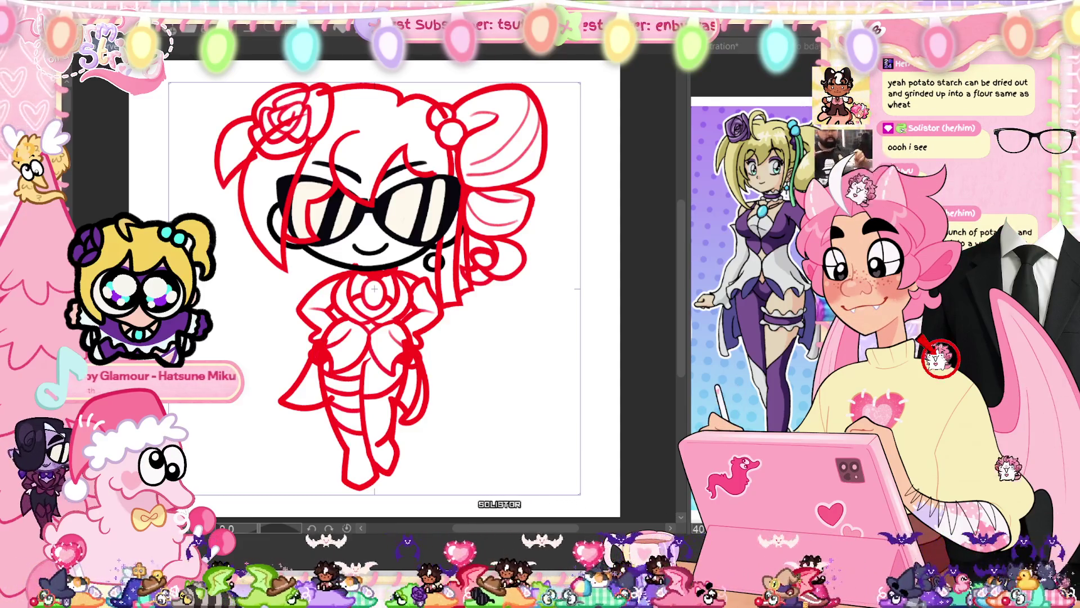
- Enable onion skin from the Timeline panel menu, then hide the Timeline to enlarge the canvas
key(ctrl+z)
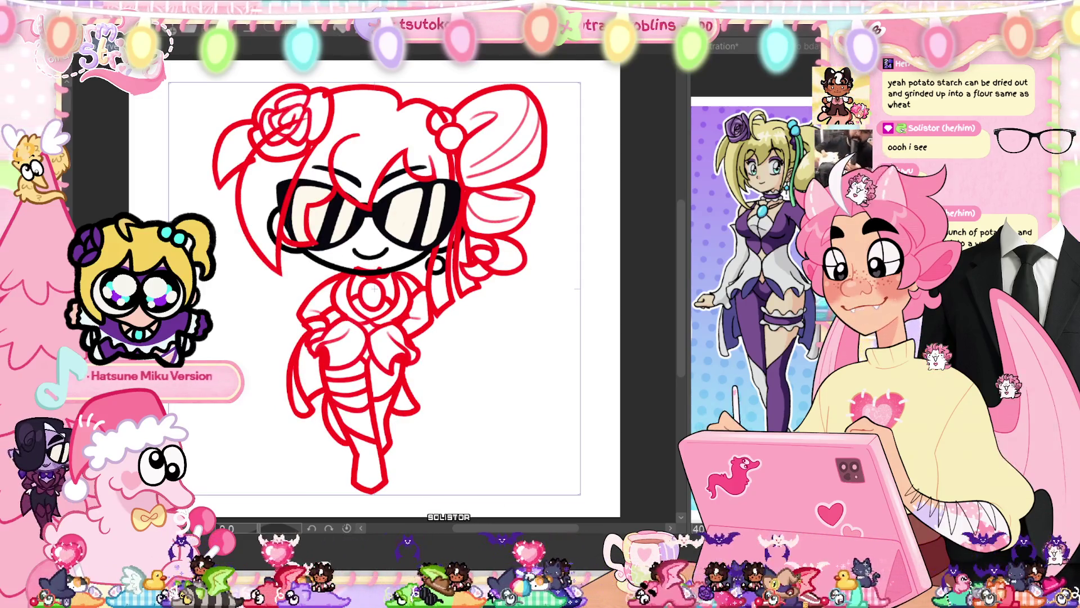
key(Tab)
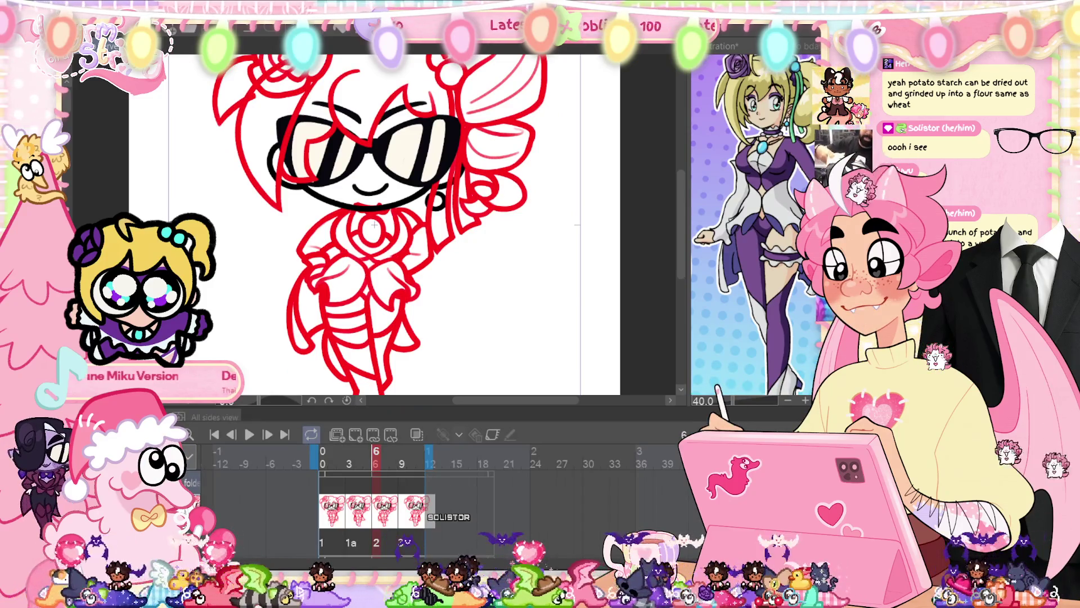
click(179, 417)
mouse_move(293, 370)
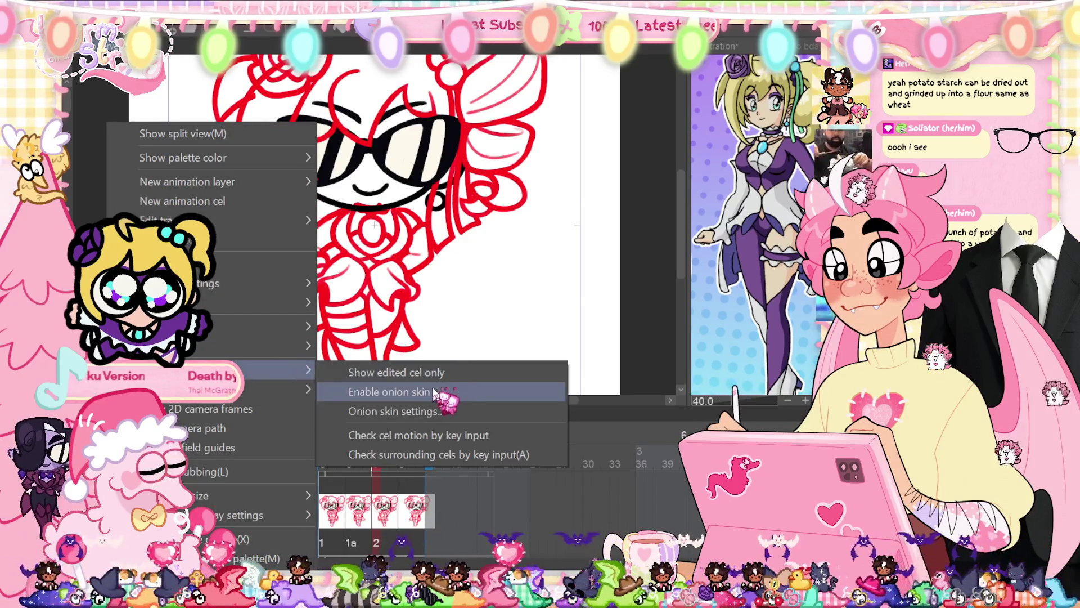
click(435, 392)
key(Tab)
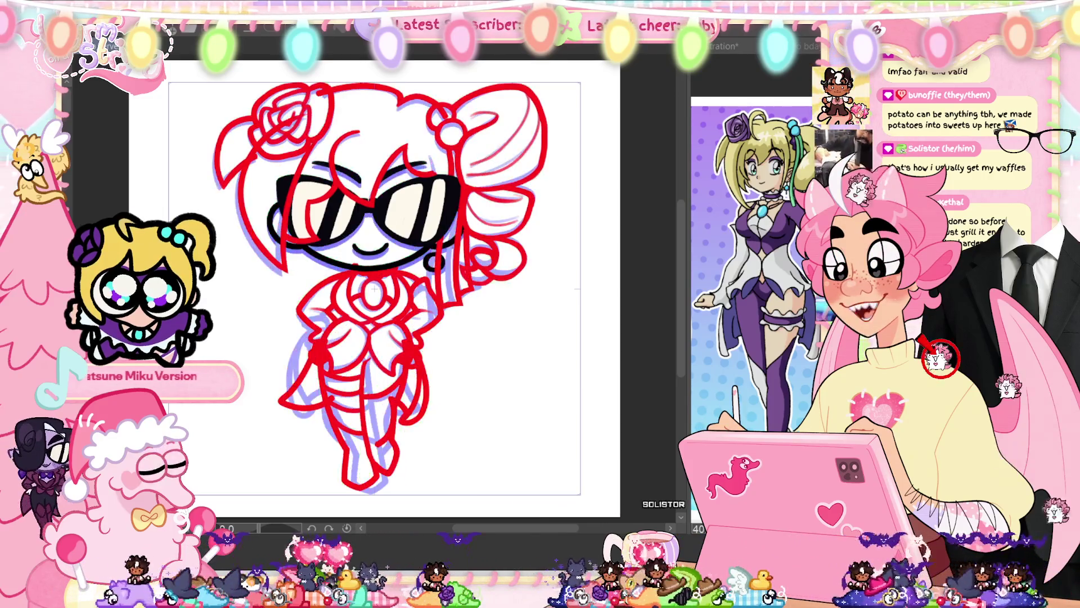
- Advance three frames to the drawing whose torso has no red lineart yet
key(Right)
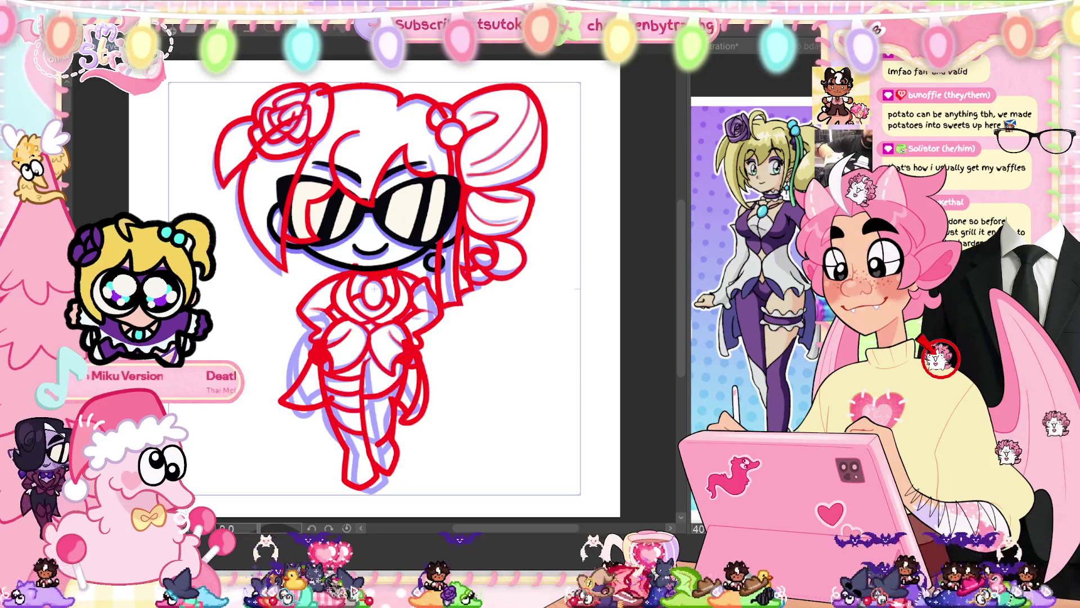
key(Right)
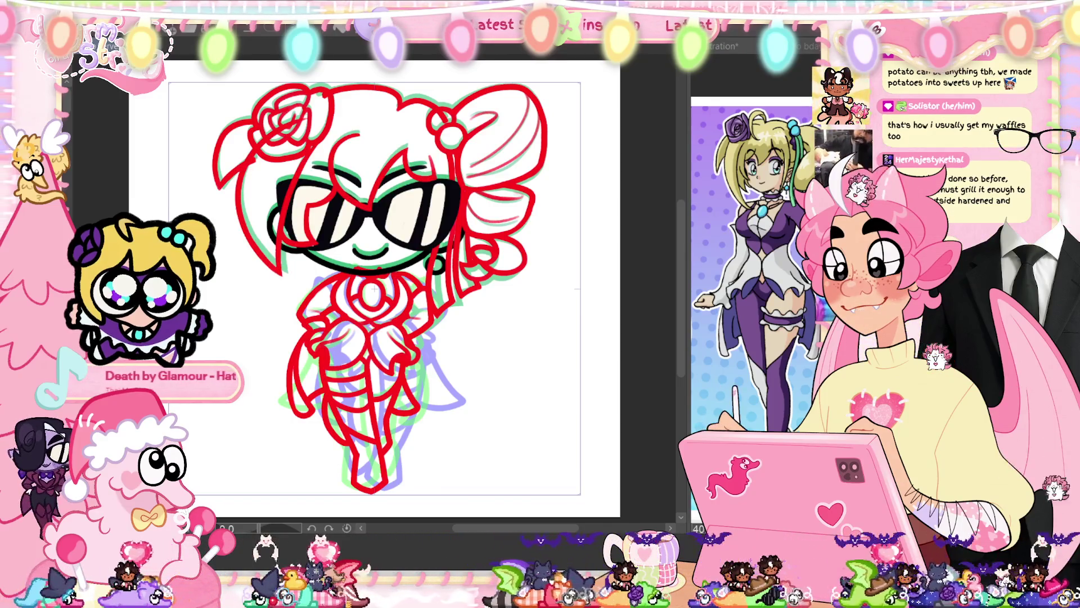
key(Right)
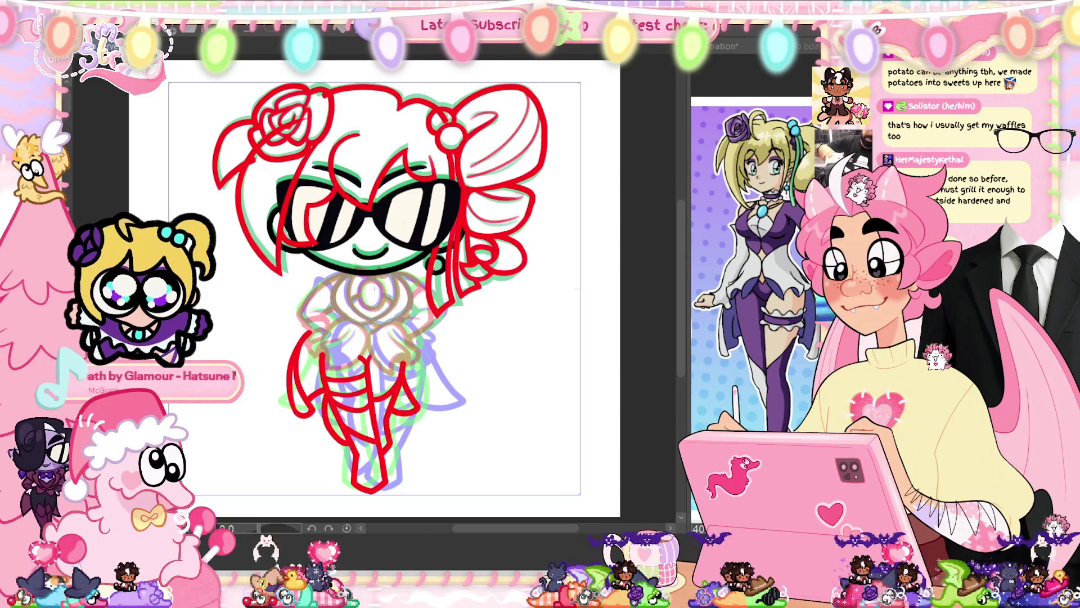
scroll(313, 281, up, 2)
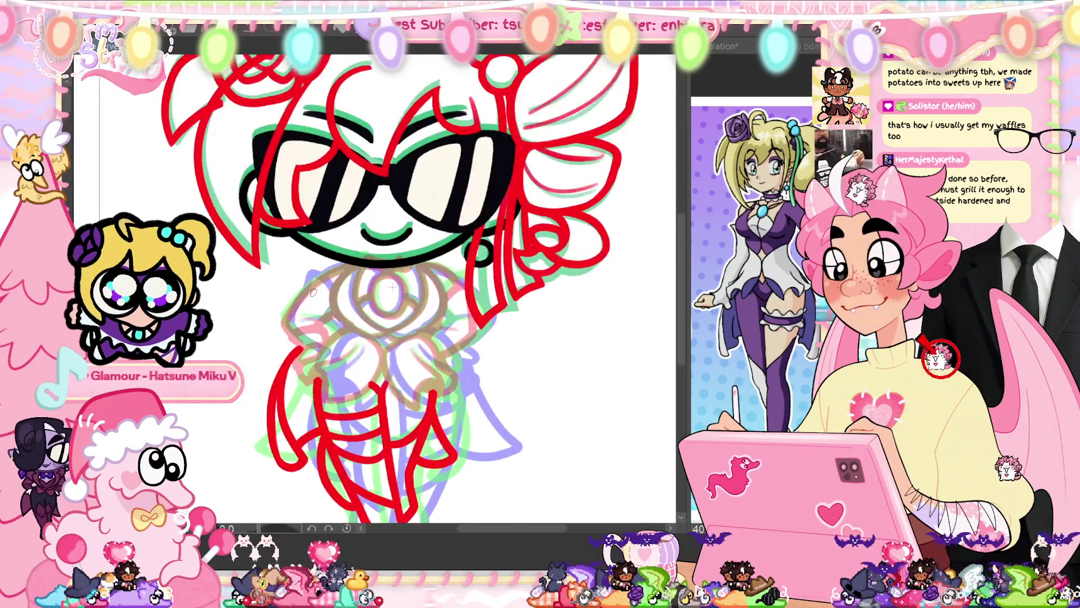
- Zoom in on the face and torso and try a red torso stroke, undoing it
scroll(326, 278, up, 1)
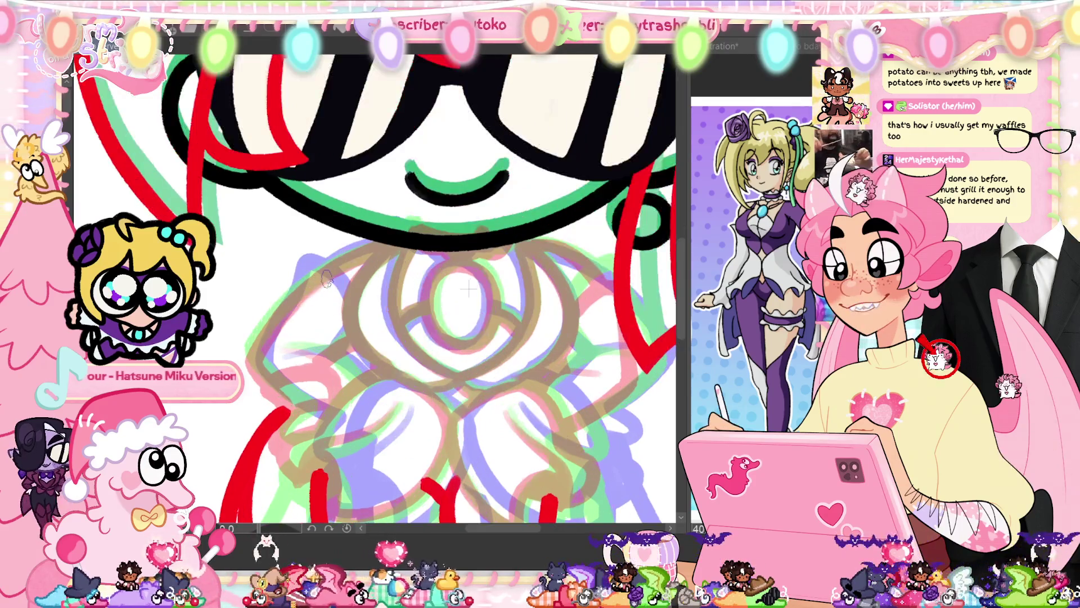
drag(410, 388, 474, 394)
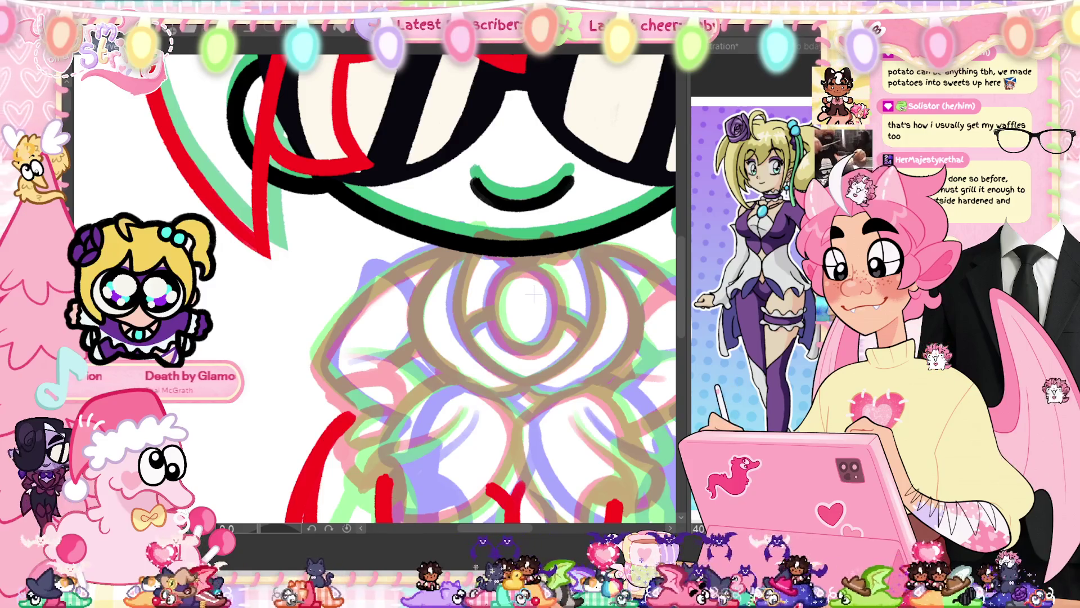
key(ctrl+z)
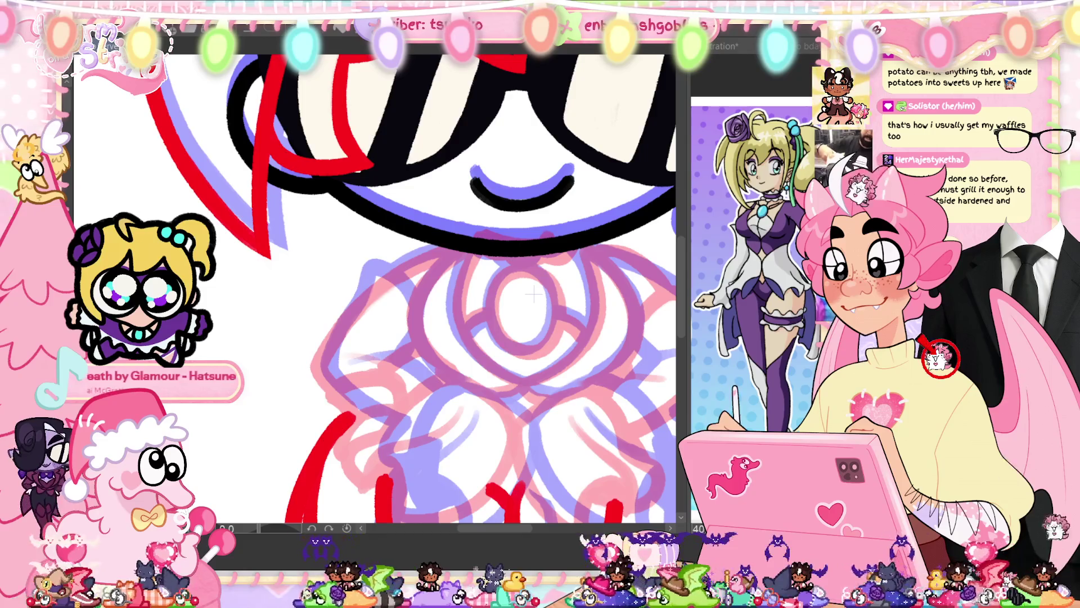
mouse_move(419, 305)
mouse_down()
mouse_move(375, 267)
mouse_move(327, 338)
mouse_move(382, 265)
mouse_move(421, 300)
mouse_move(374, 263)
mouse_move(341, 325)
mouse_up()
key(ctrl+z)
key(ctrl+z)
key(ctrl+z)
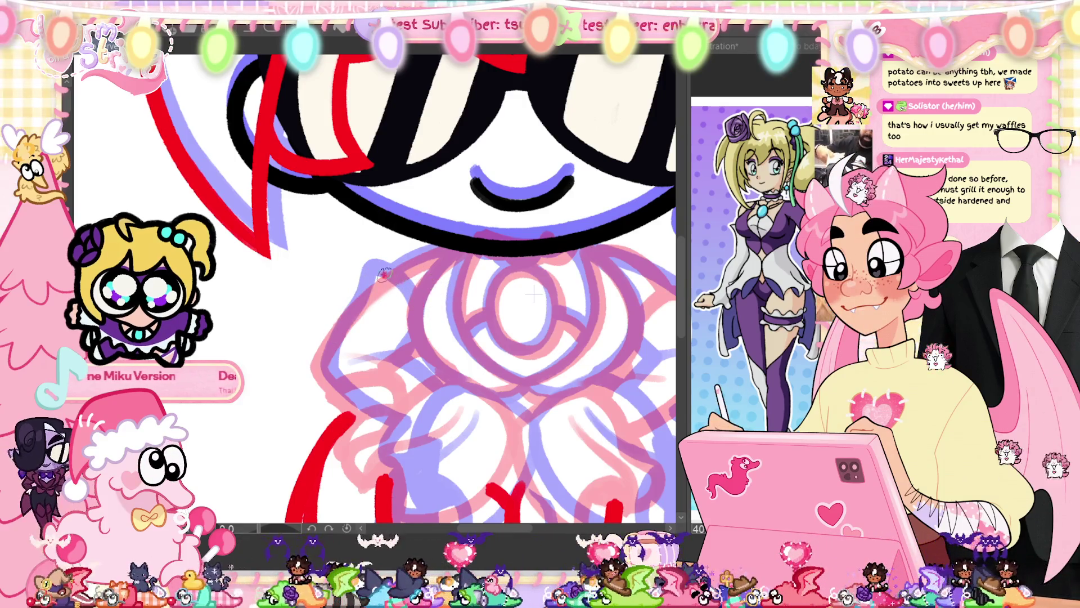
- Draw an arched red arm line and erase a small stray piece of red line
mouse_move(422, 323)
mouse_down()
mouse_move(389, 279)
mouse_move(344, 321)
mouse_up()
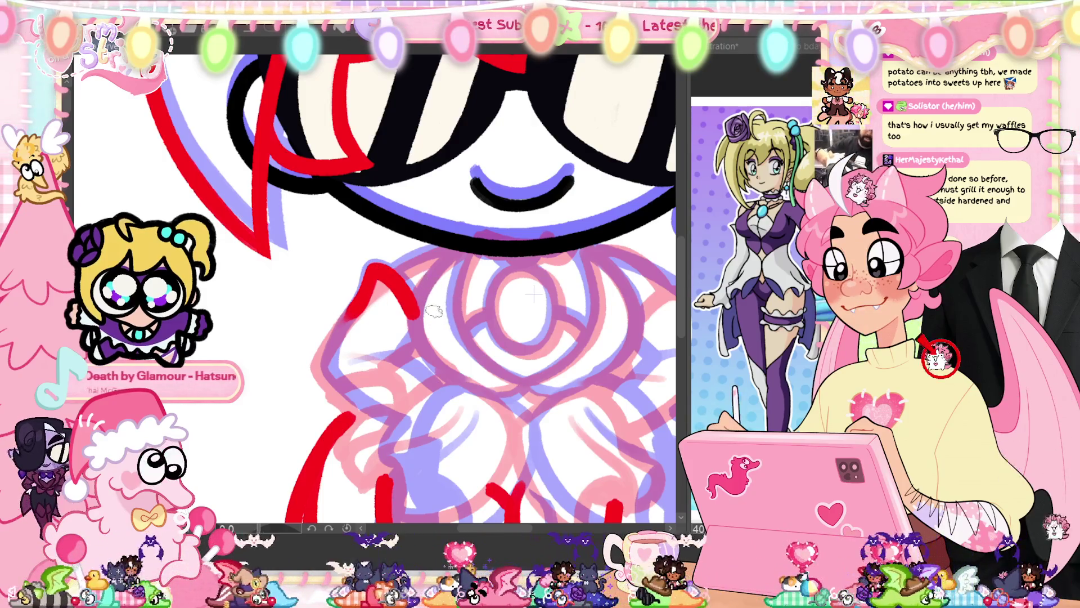
mouse_move(428, 279)
mouse_down()
mouse_move(361, 338)
mouse_move(310, 248)
mouse_up()
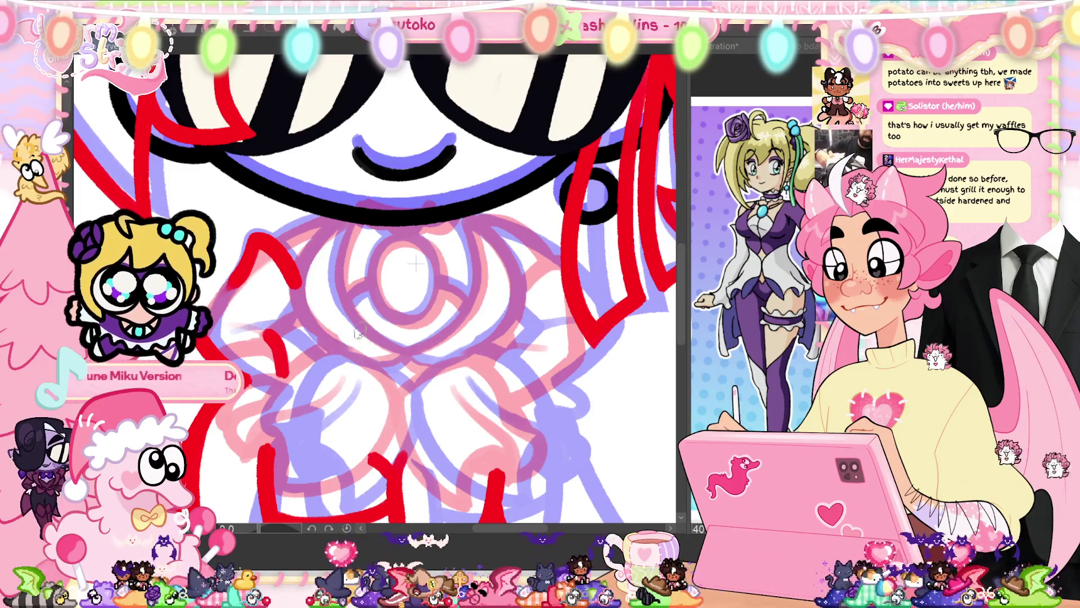
drag(415, 264, 379, 288)
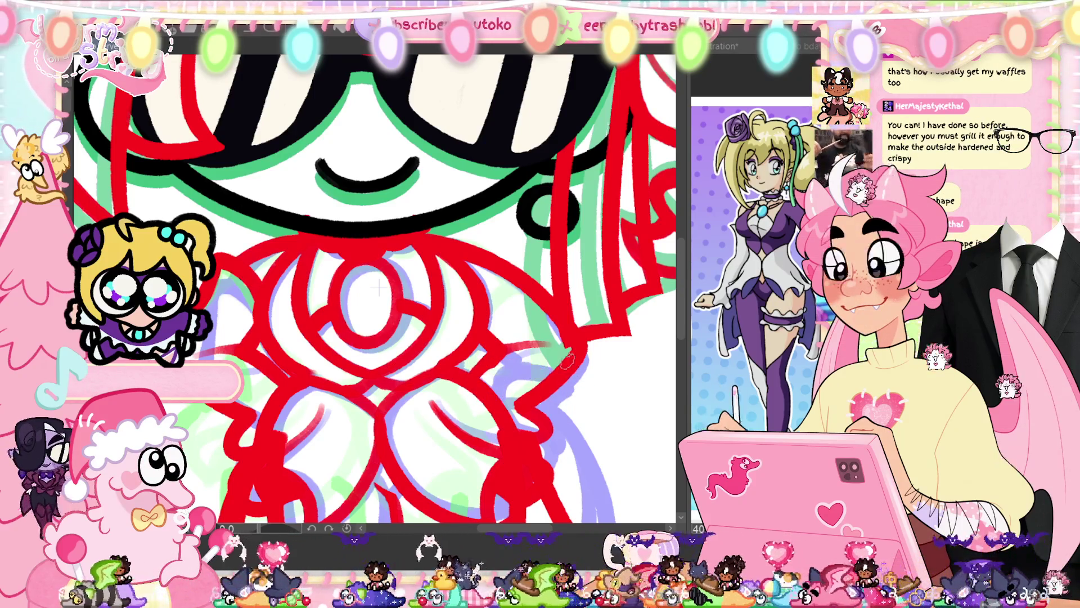
drag(523, 393, 534, 393)
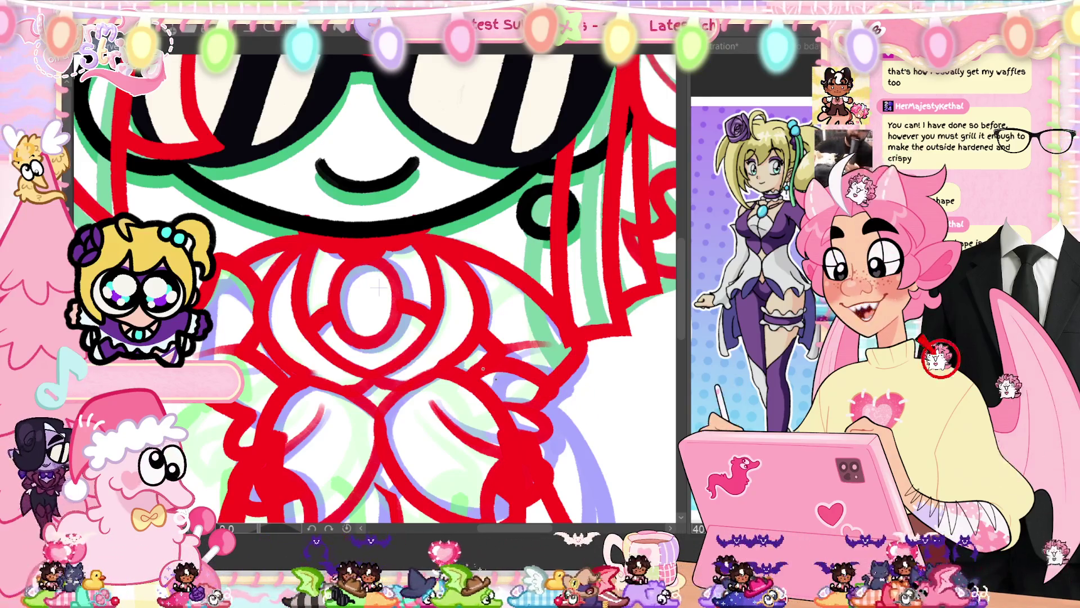
scroll(379, 287, up, 3)
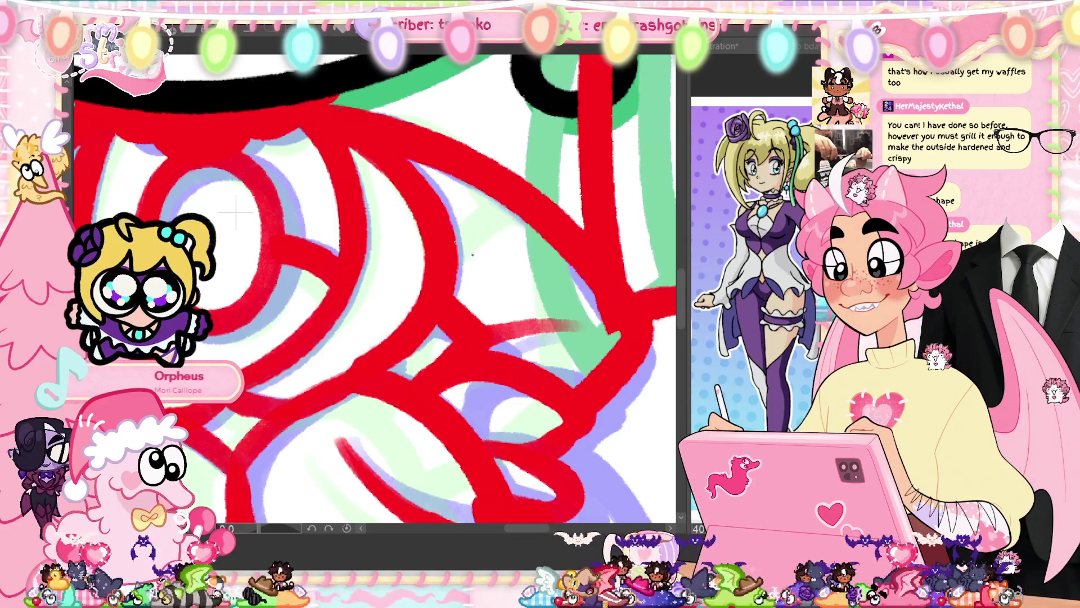
scroll(401, 313, down, 3)
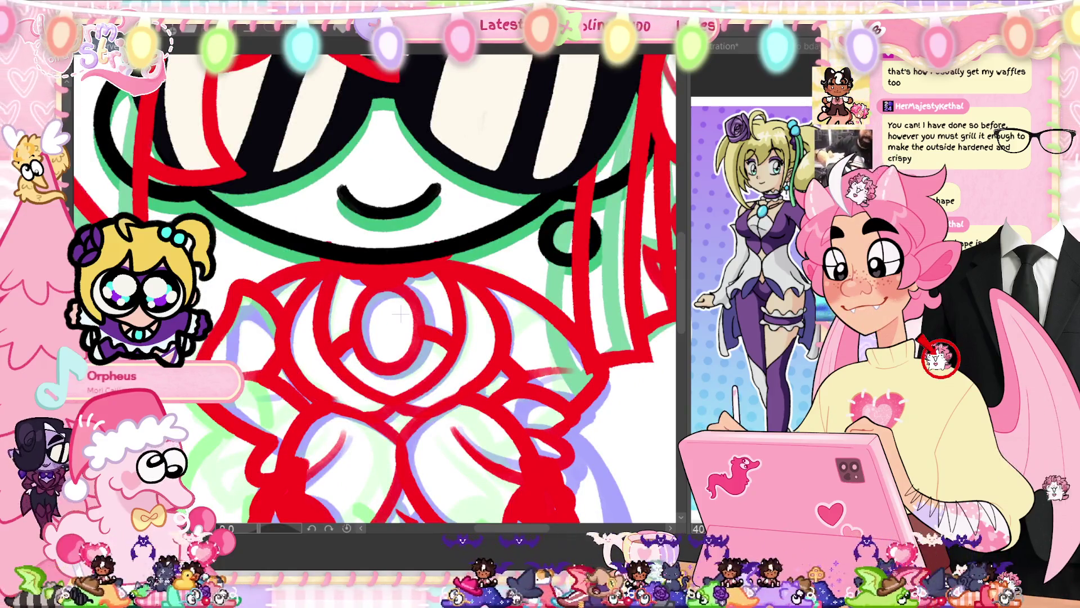
key(ctrl+z)
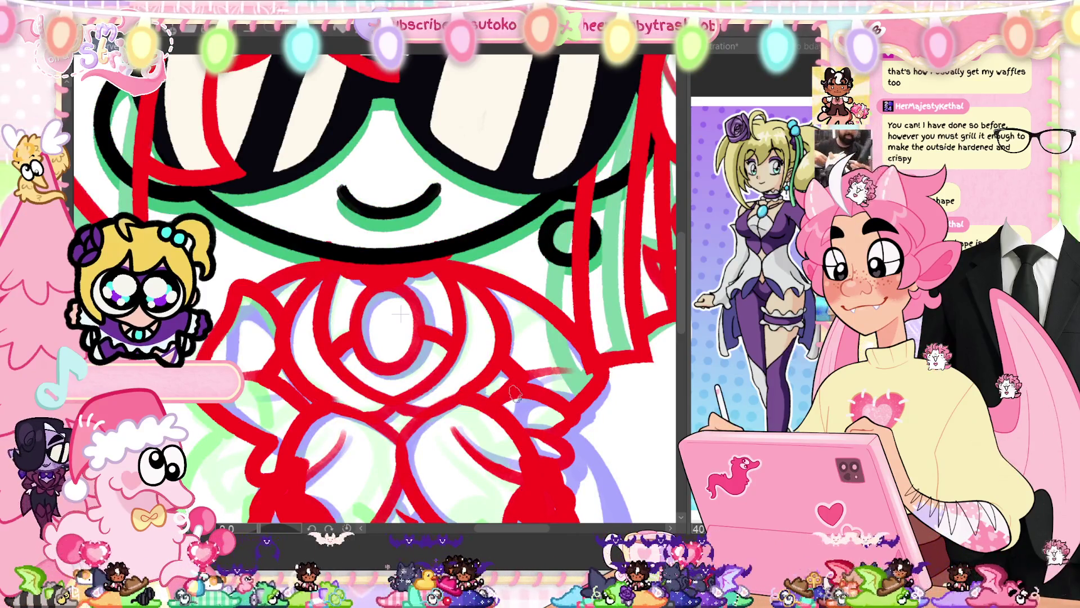
drag(485, 417, 481, 425)
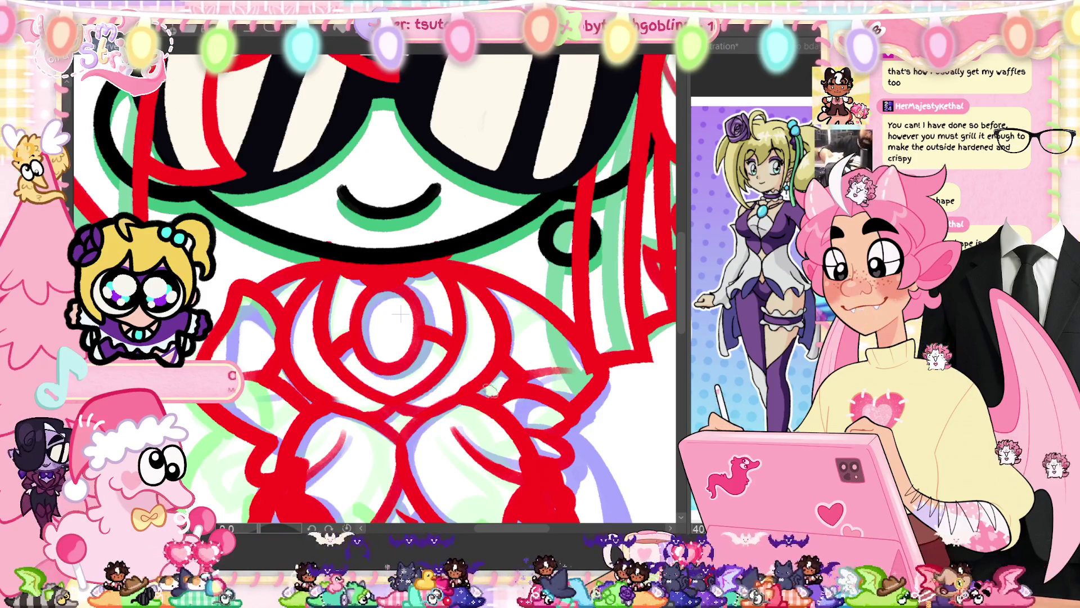
drag(562, 373, 532, 371)
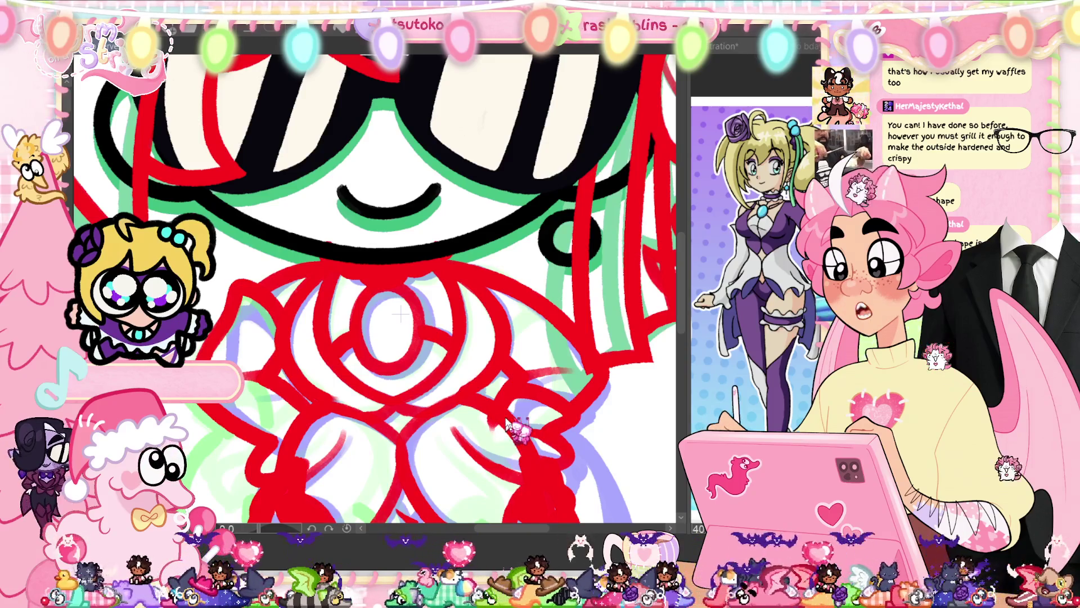
key(Right)
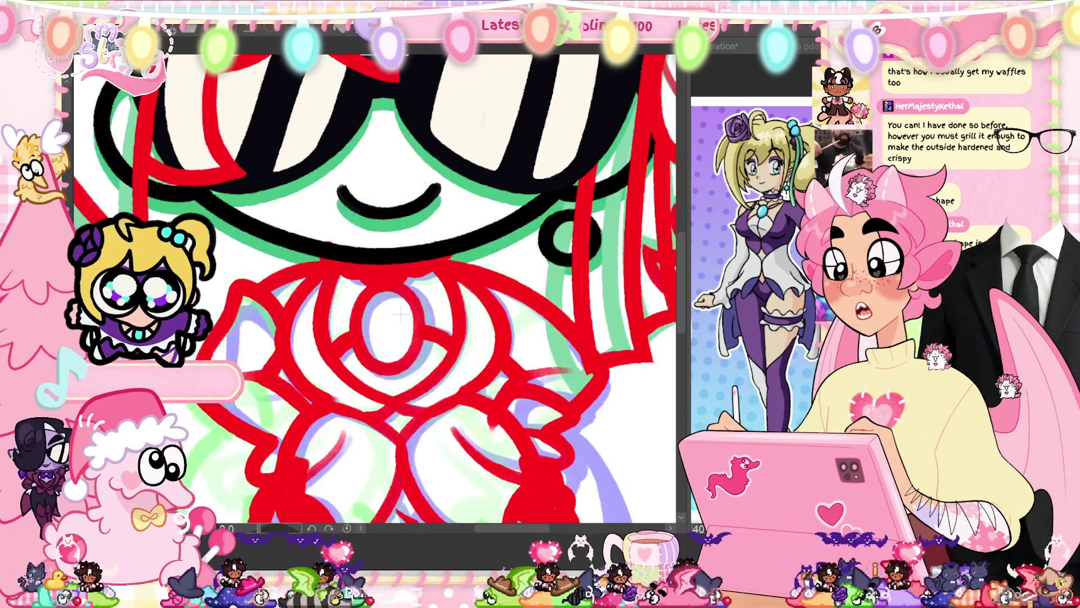
key(Left)
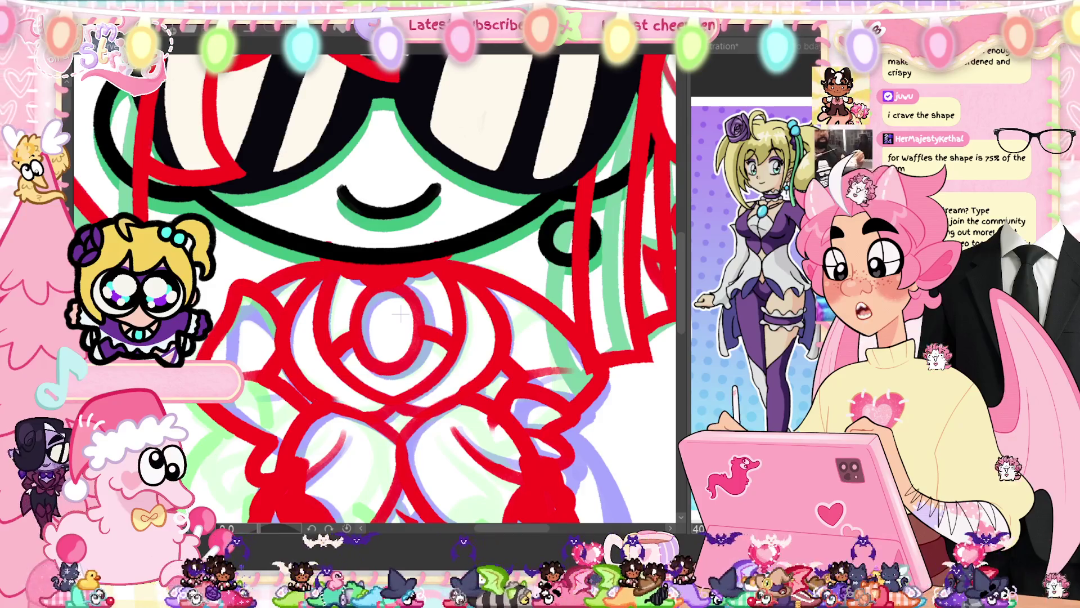
key(ctrl+z)
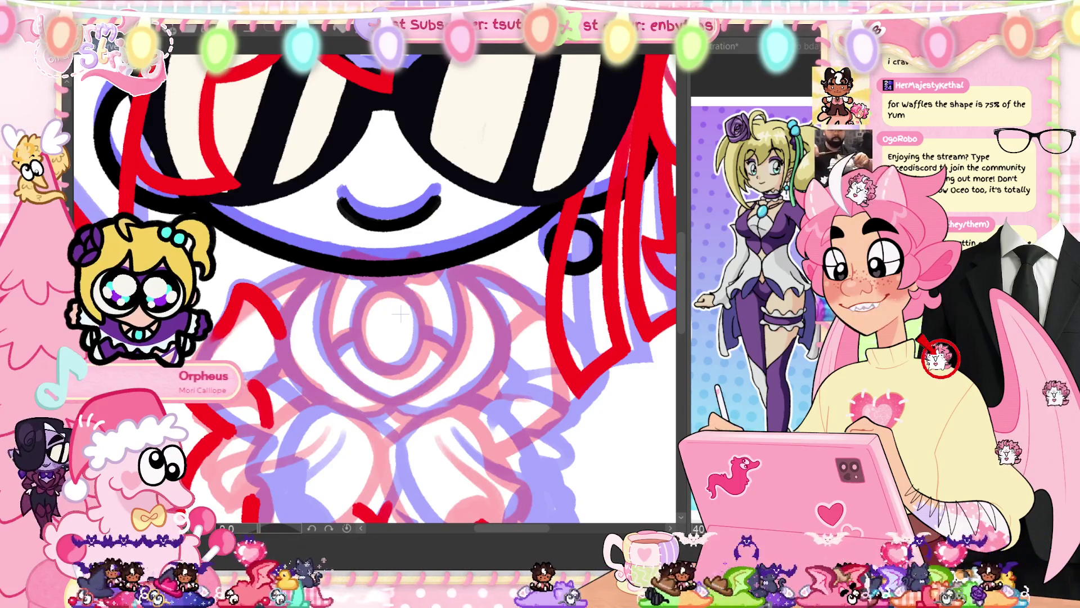
- Bring the chest into view and try a red curved chest stroke, then undo it
mouse_move(400, 313)
mouse_down()
mouse_move(402, 239)
mouse_move(404, 260)
mouse_up()
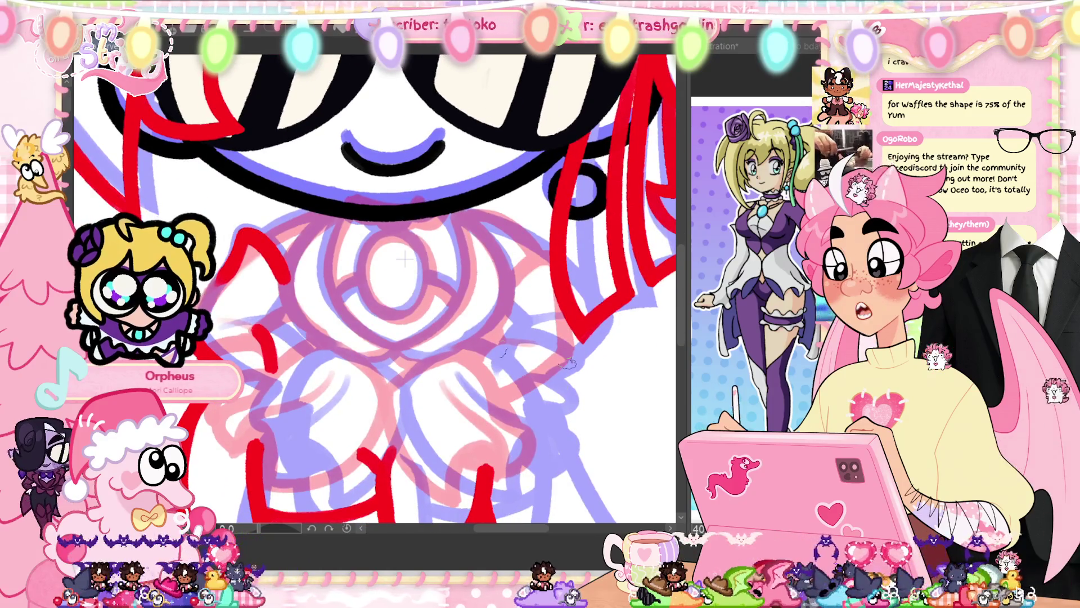
mouse_move(498, 396)
mouse_down()
mouse_move(532, 382)
mouse_move(491, 349)
mouse_move(527, 391)
mouse_up()
key(ctrl+z)
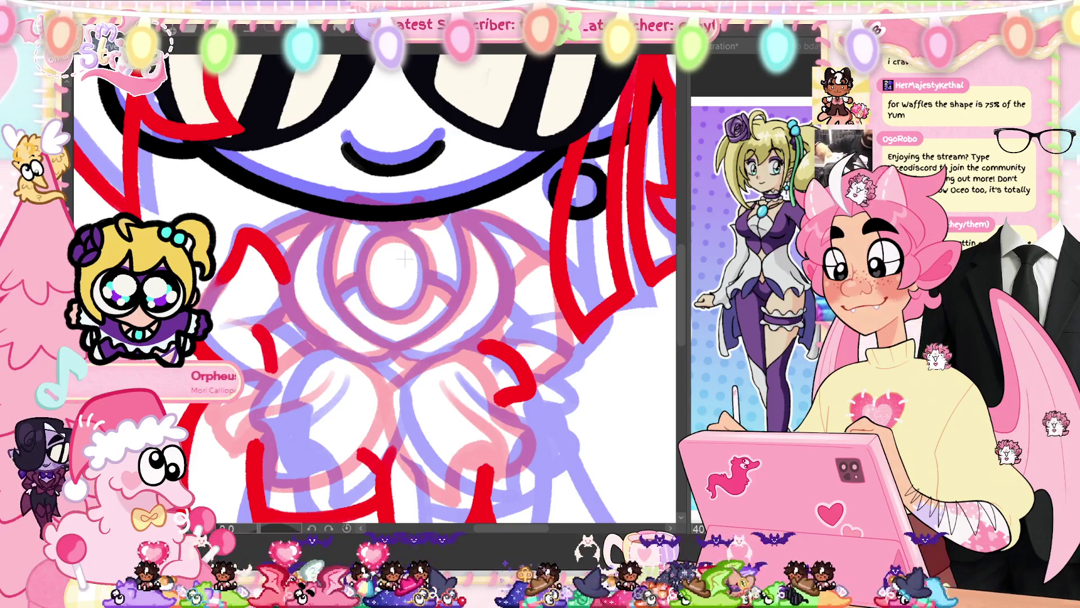
- Flip between frames to compare the bow lineart, then zoom out to the whole character
key(ctrl+z)
key(ctrl+z)
key(ctrl+z)
key(ctrl+z)
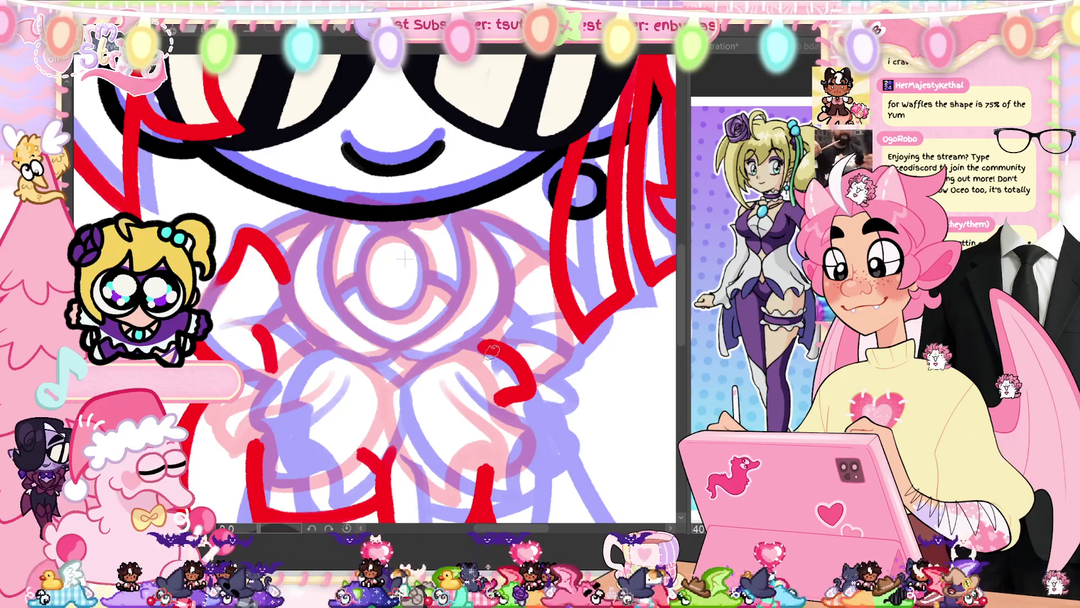
key(ctrl+z)
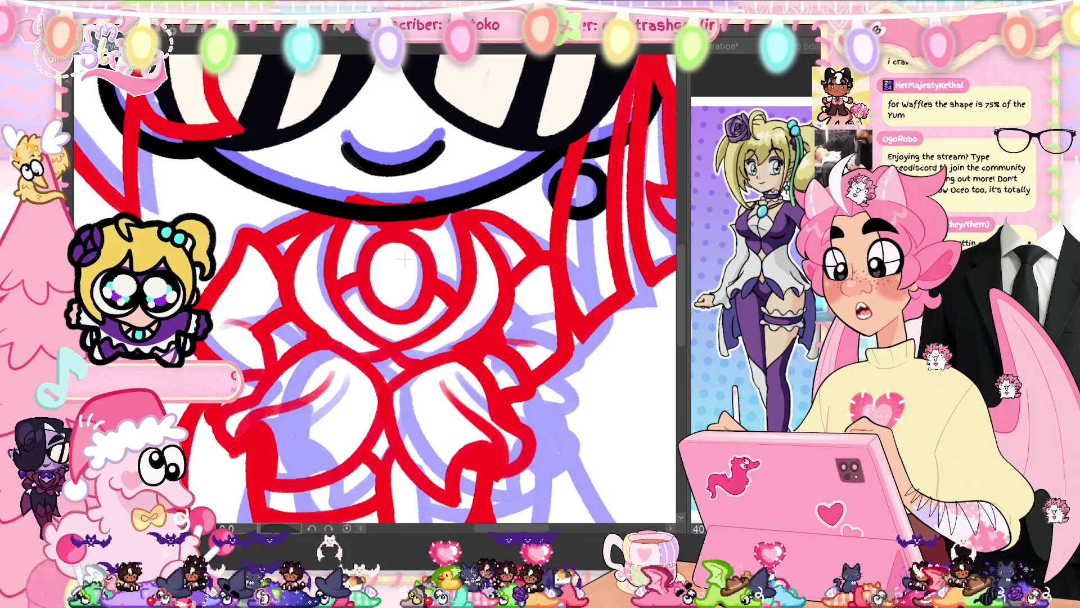
key(ctrl+y)
key(ctrl+z)
key(ctrl+y)
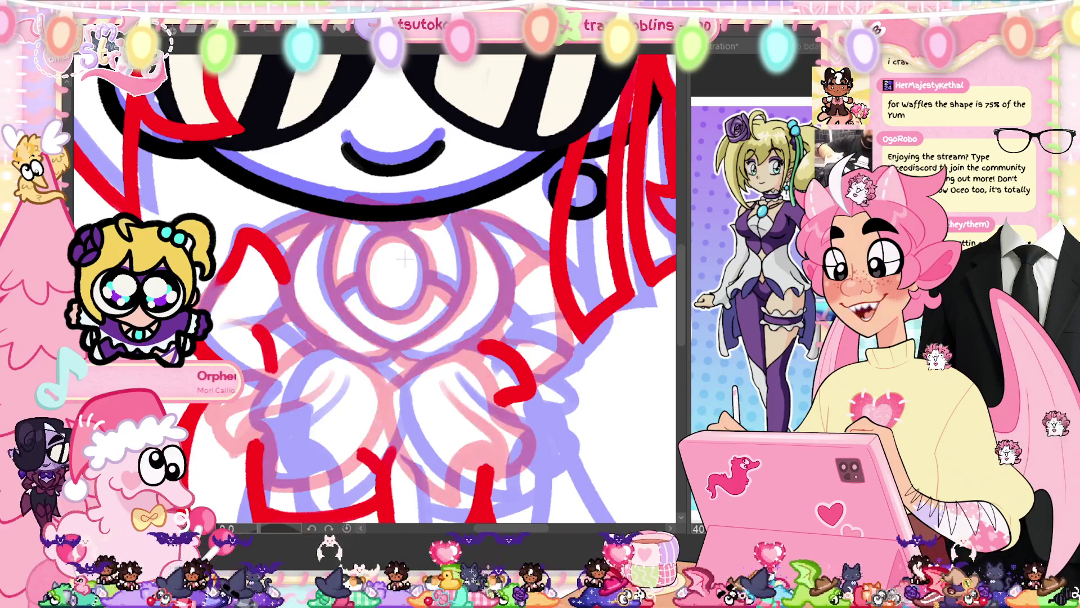
key(ctrl+y)
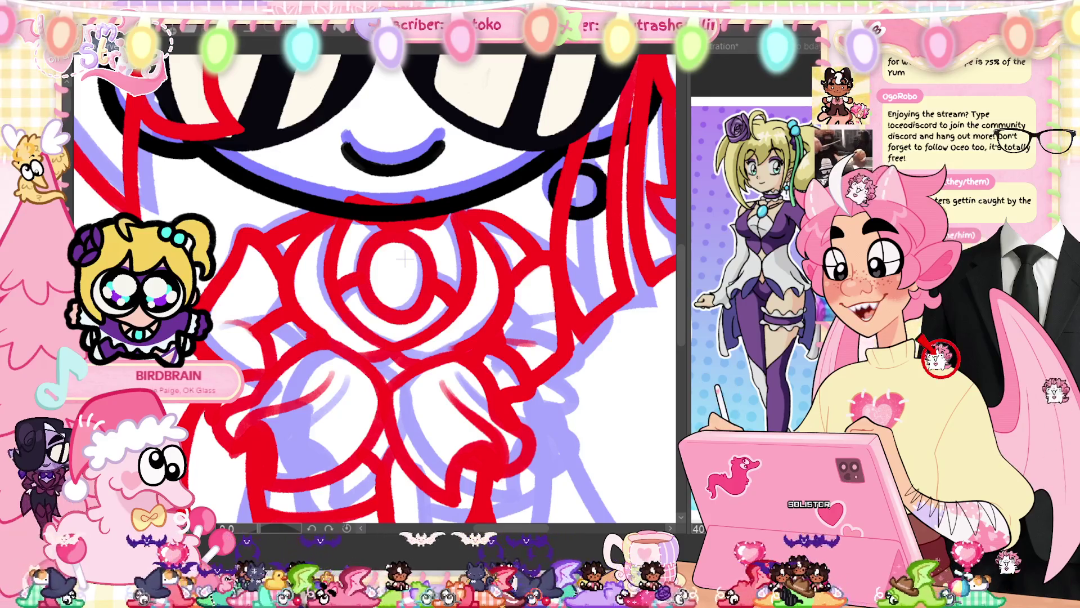
drag(404, 260, 404, 287)
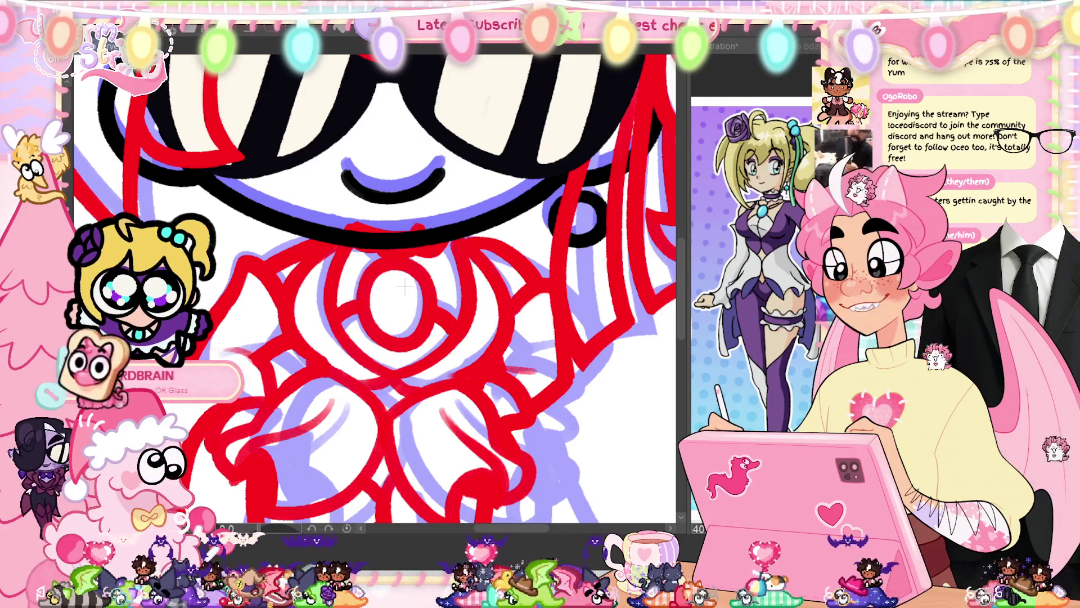
key(ctrl+0)
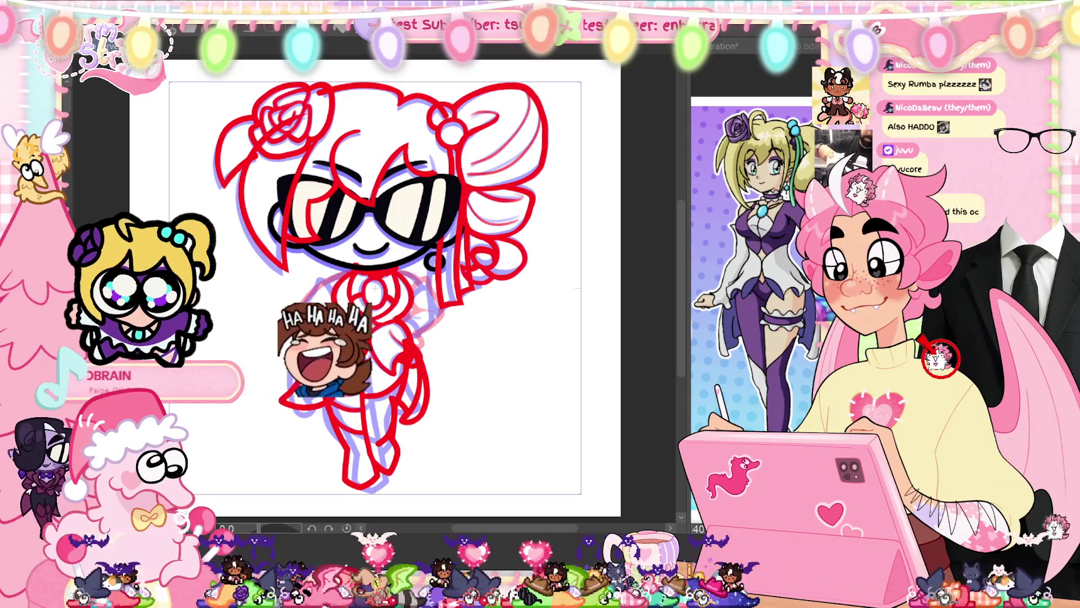
- Zoom in on the torso and add a red arching stroke across it
scroll(317, 293, up, 5)
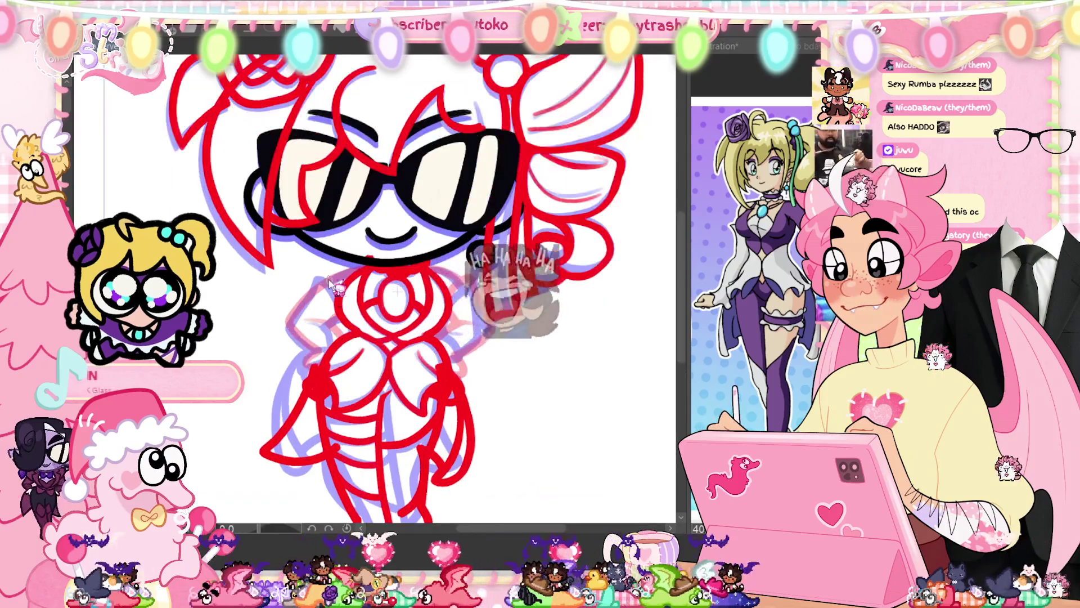
drag(364, 270, 414, 304)
mouse_move(356, 333)
mouse_down()
mouse_move(392, 320)
mouse_move(392, 307)
mouse_up()
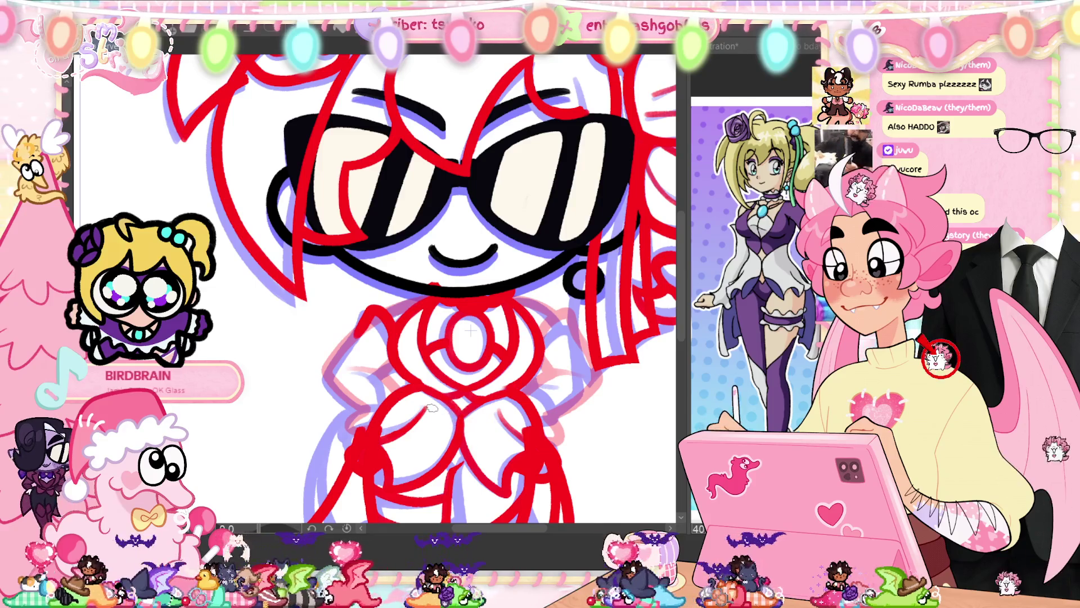
- Add a short red stroke beside the right shoulder, trimming its tail, then compare frames
drag(470, 332, 340, 320)
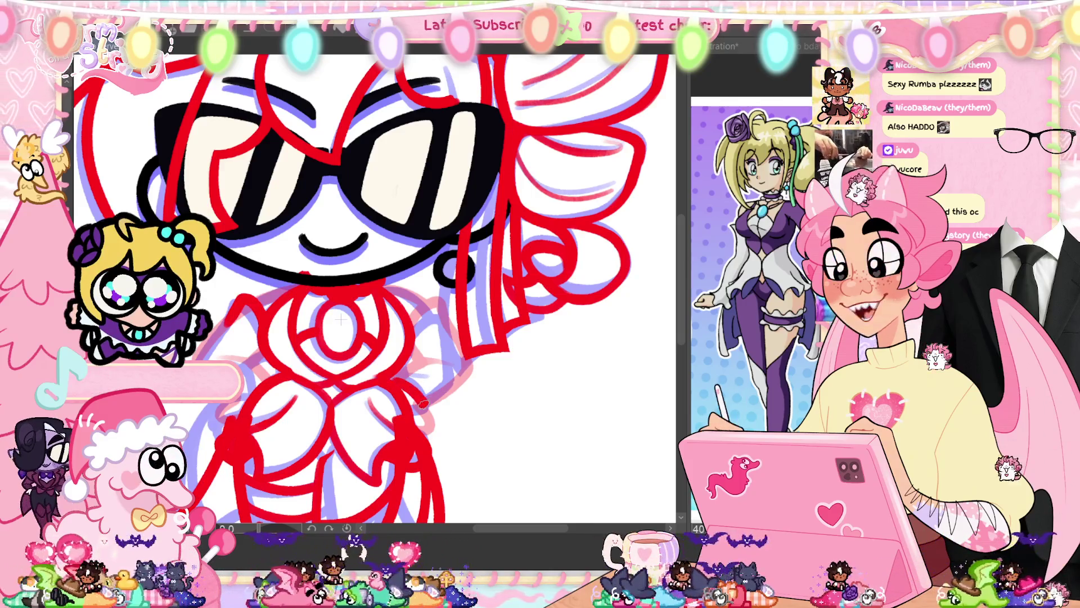
drag(410, 368, 441, 385)
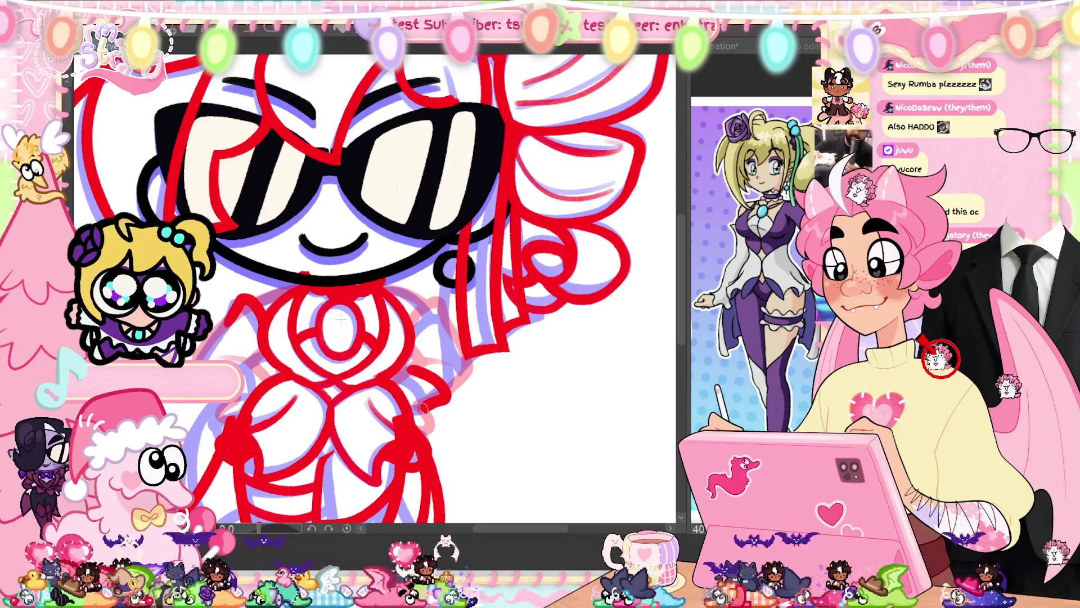
key(ctrl+z)
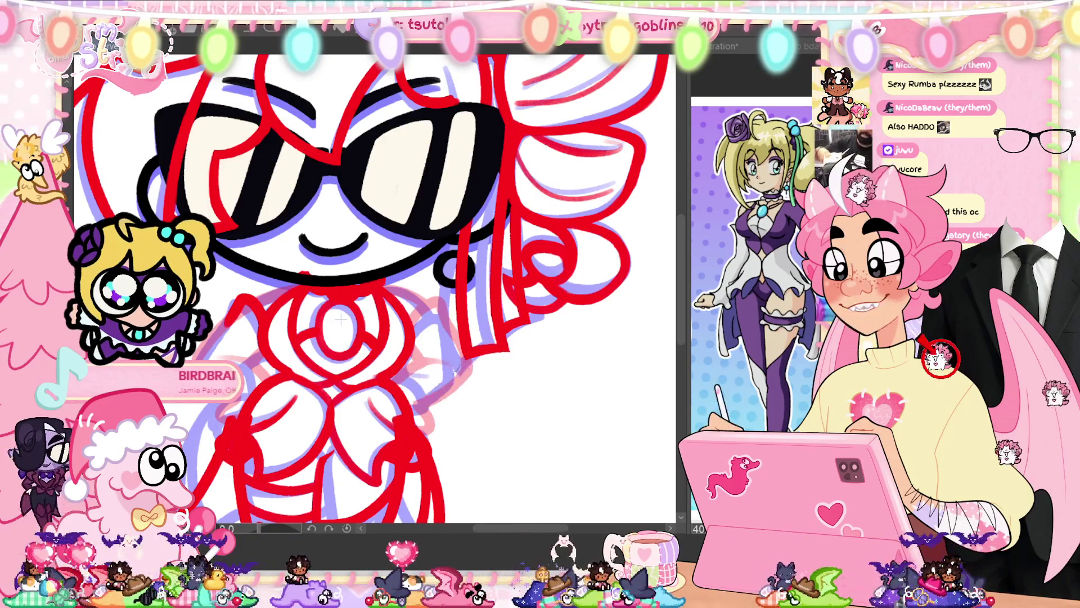
key(ctrl+y)
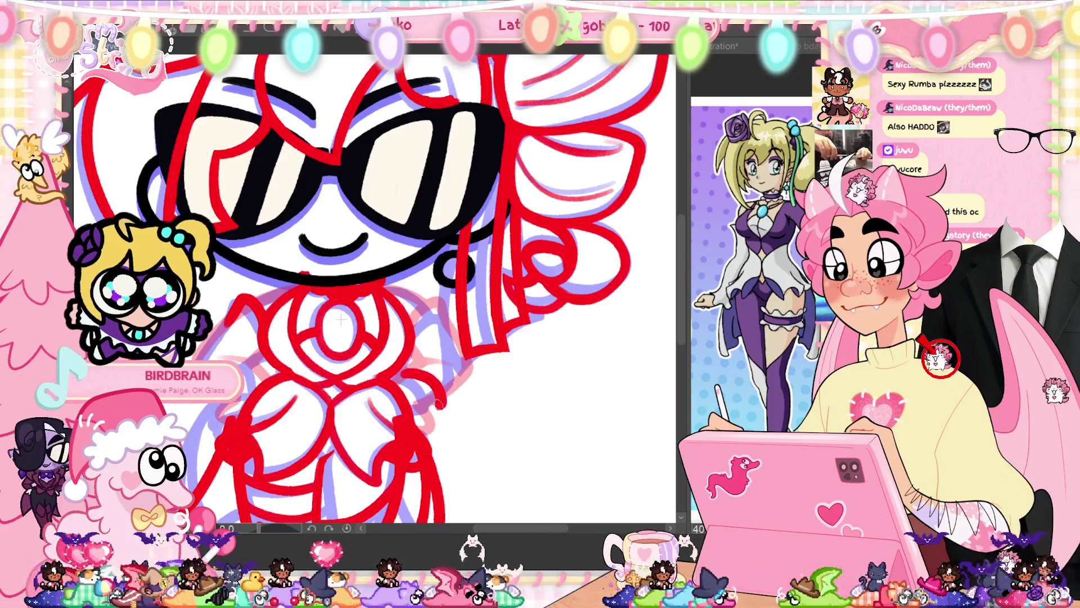
key(ctrl+z)
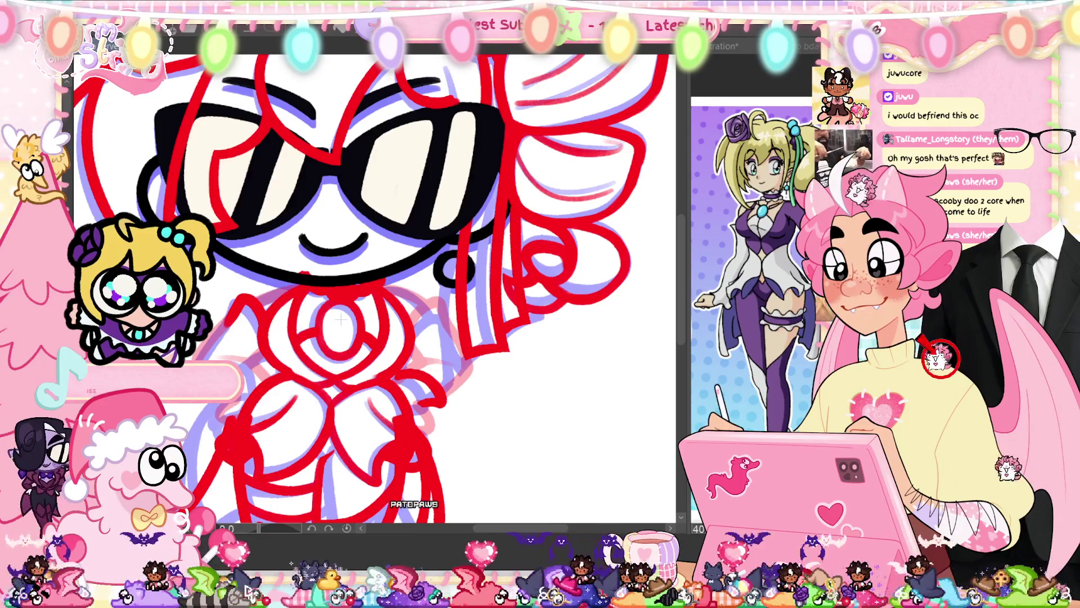
key(ctrl+z)
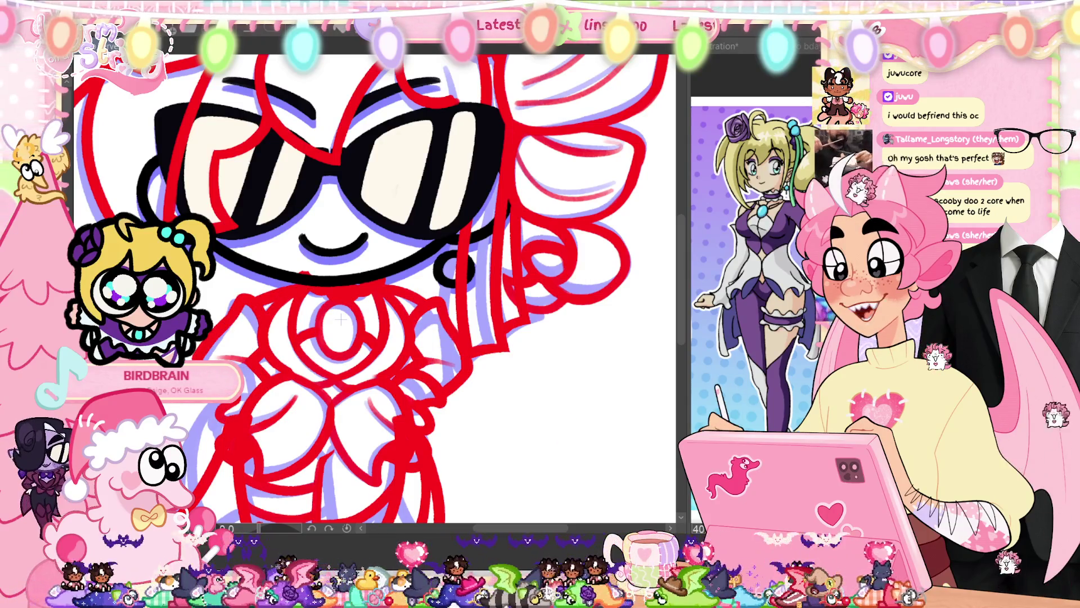
scroll(340, 318, down, 3)
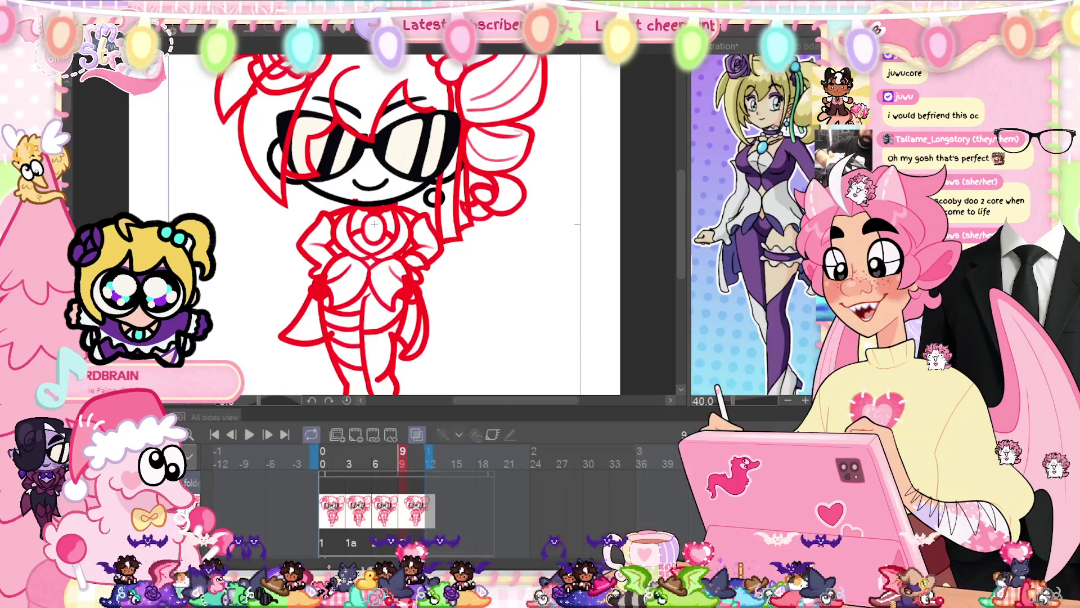
click(250, 435)
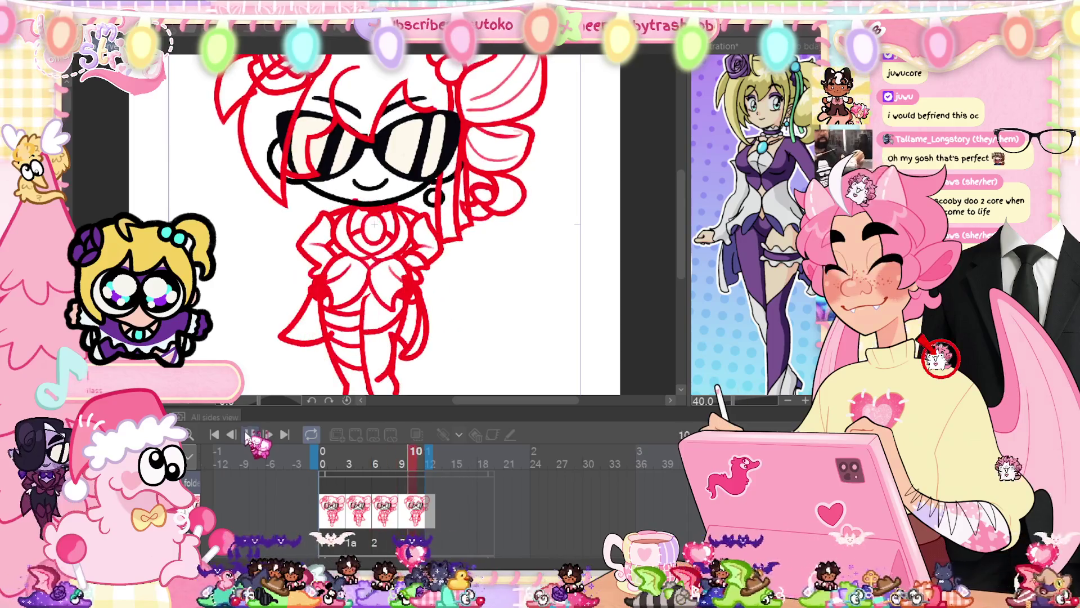
key(Tab)
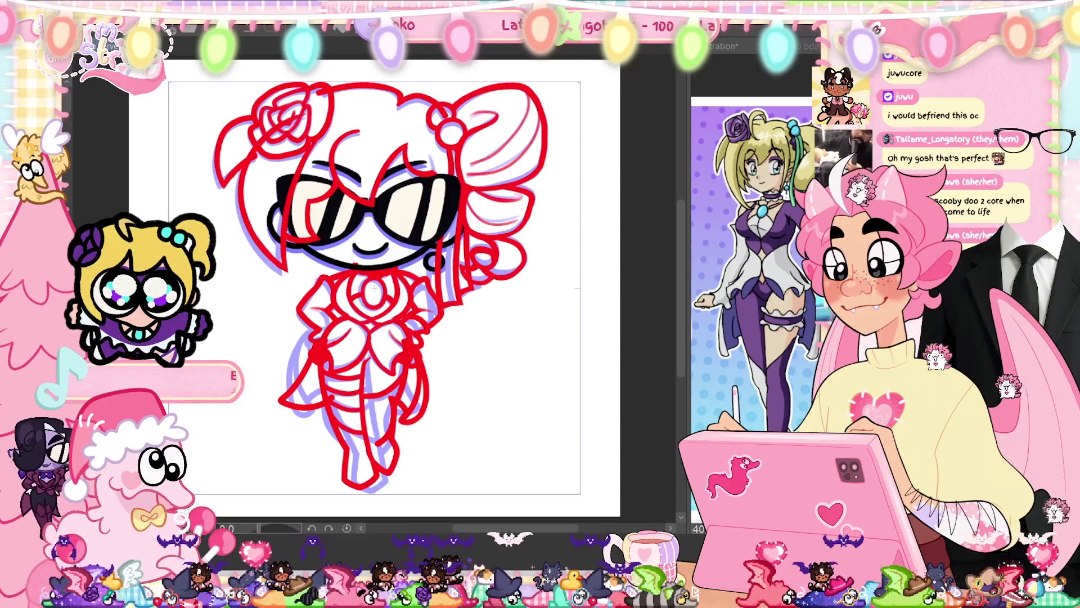
scroll(426, 289, up, 5)
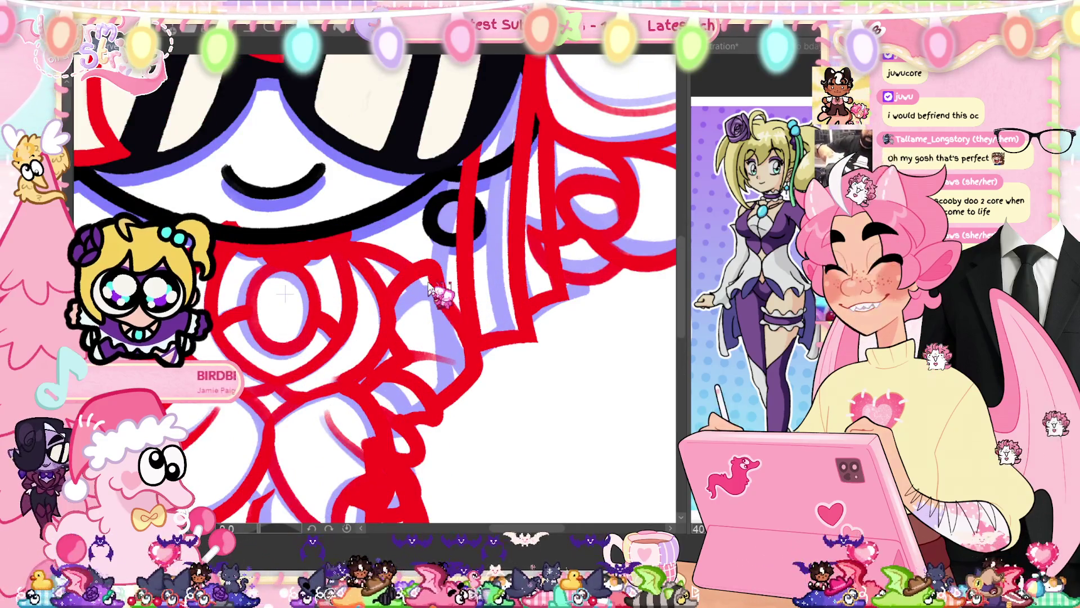
- Redraw the diagonal red stroke across the chest after undoing the first attempt
key(space)
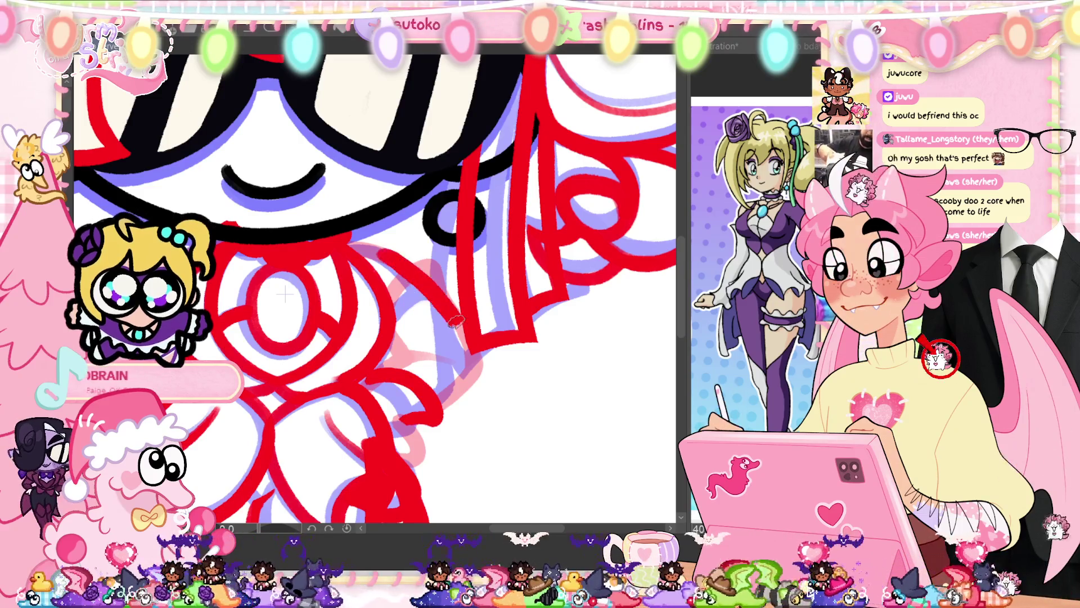
drag(380, 248, 459, 319)
key(ctrl+z)
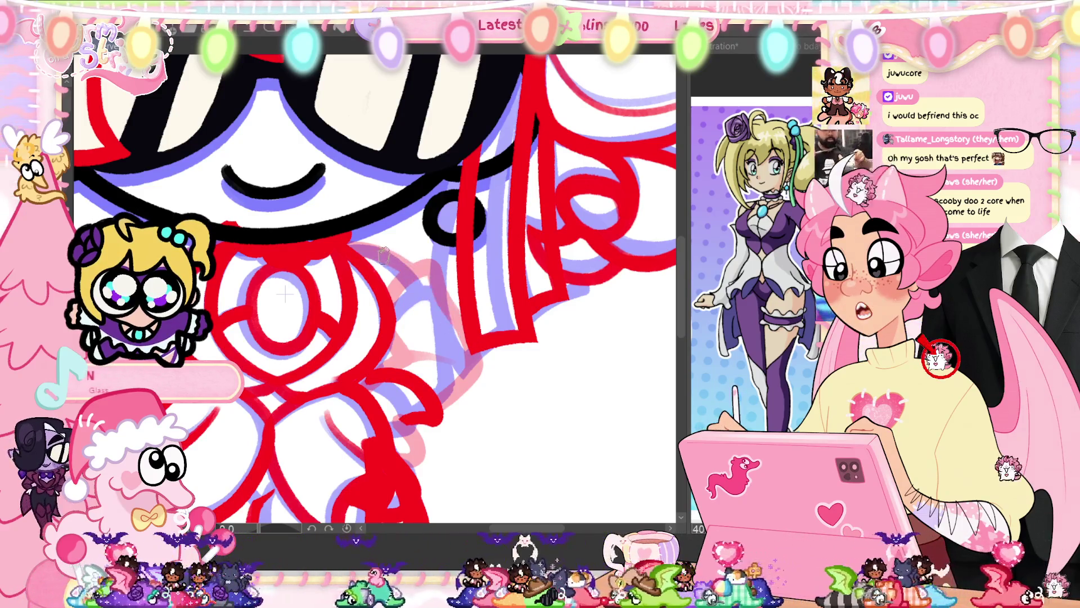
drag(380, 248, 462, 329)
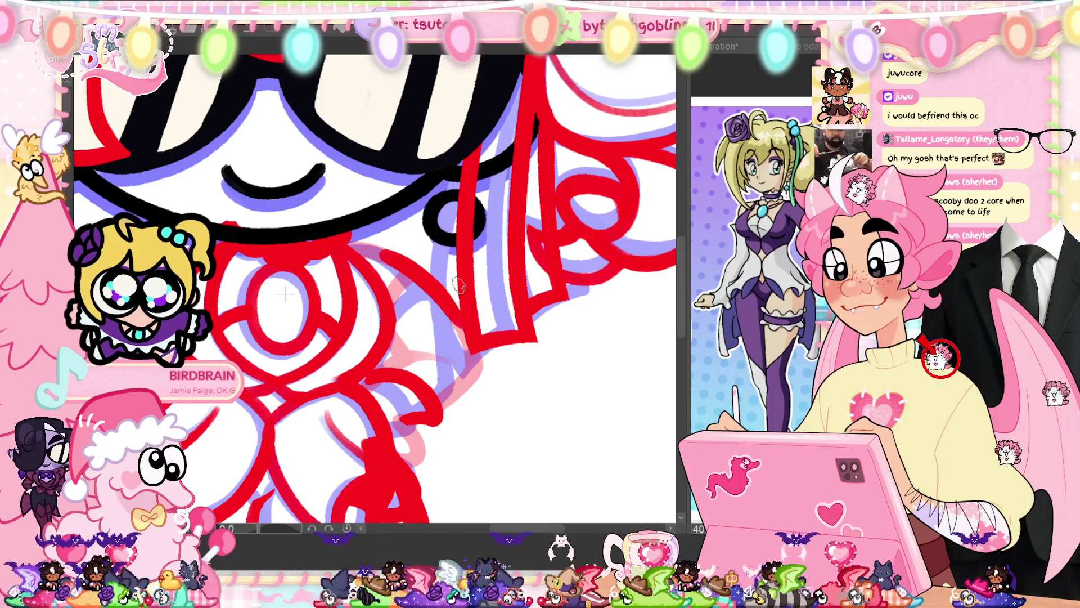
- Trace the faint sketch lines below the chest as solid red lineart
drag(462, 322, 439, 405)
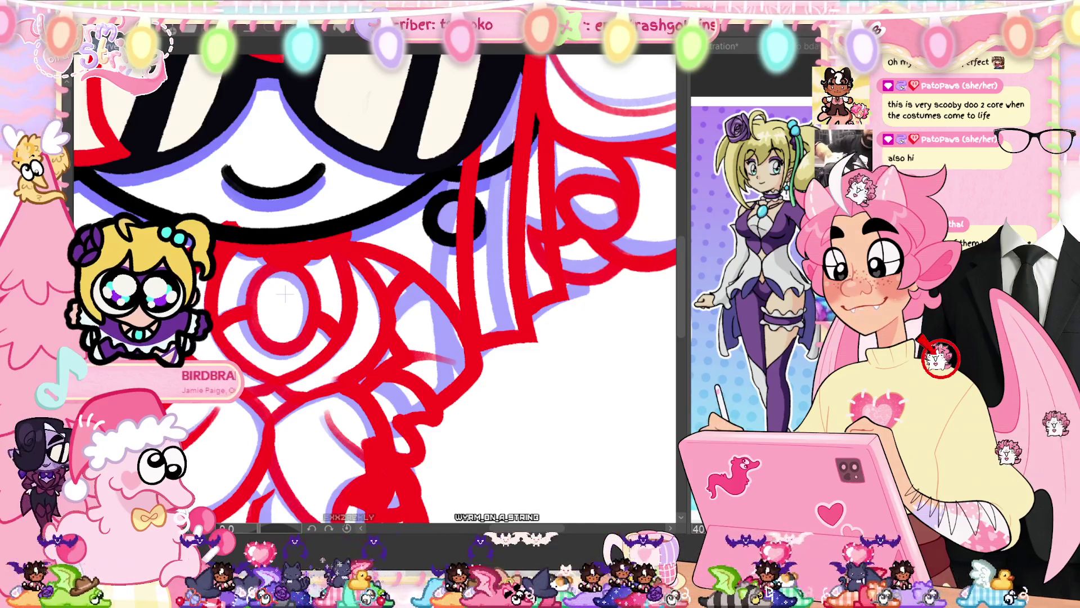
scroll(286, 294, down, 5)
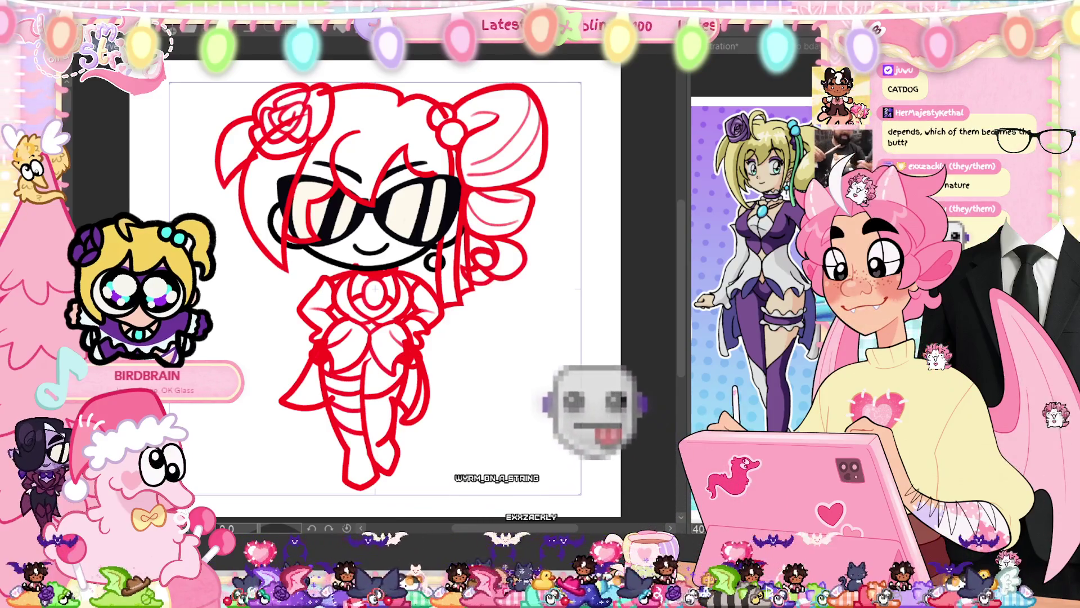
scroll(422, 293, up, 5)
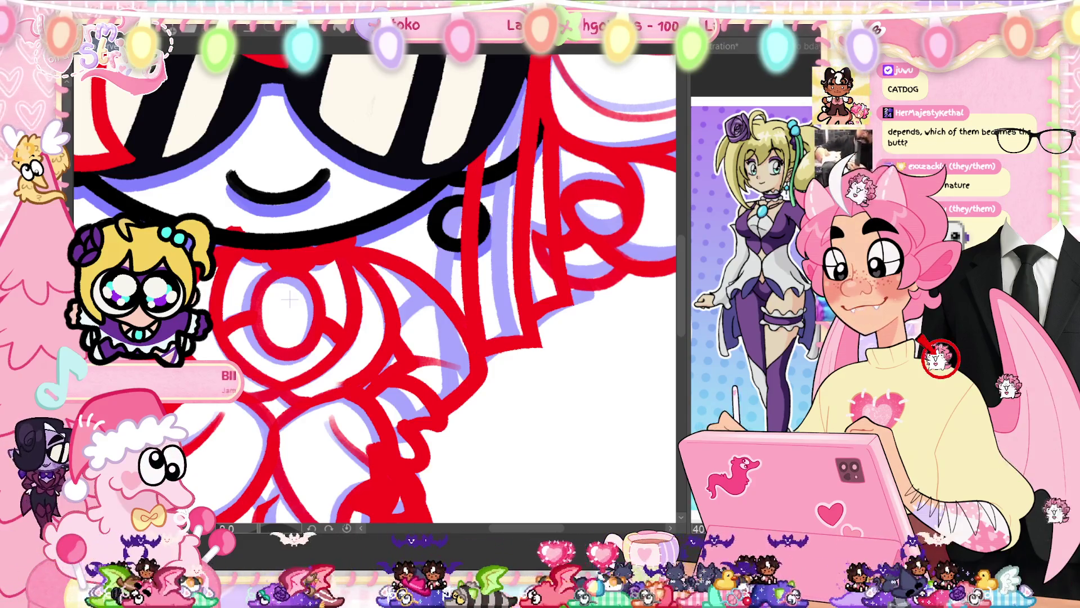
- Move to another drawing, draw a red line down its torso, and show the timeline
key(ctrl+z)
key(ctrl+z)
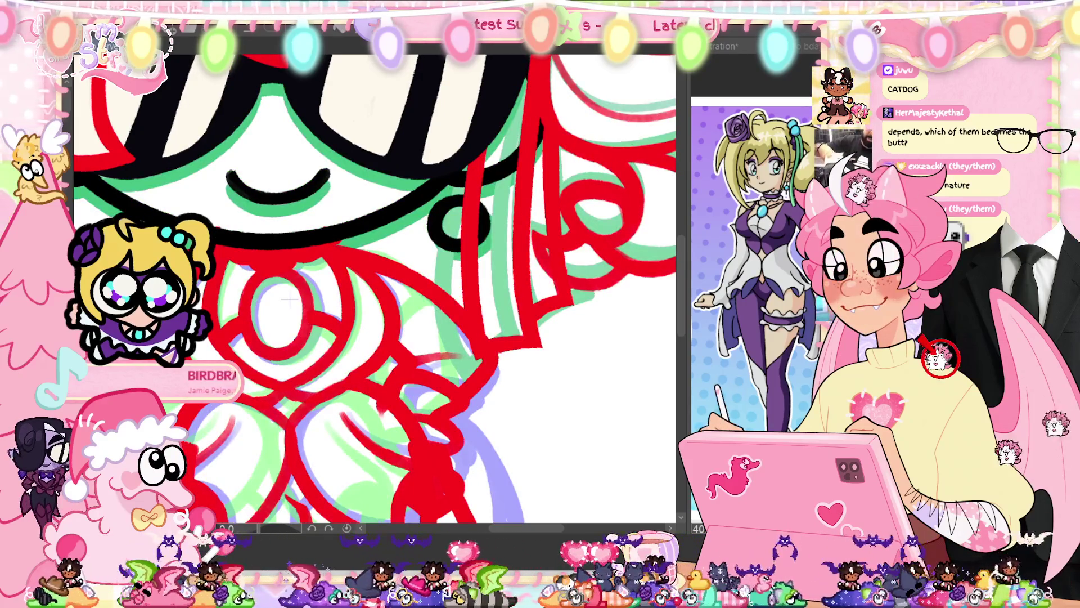
key(ctrl+z)
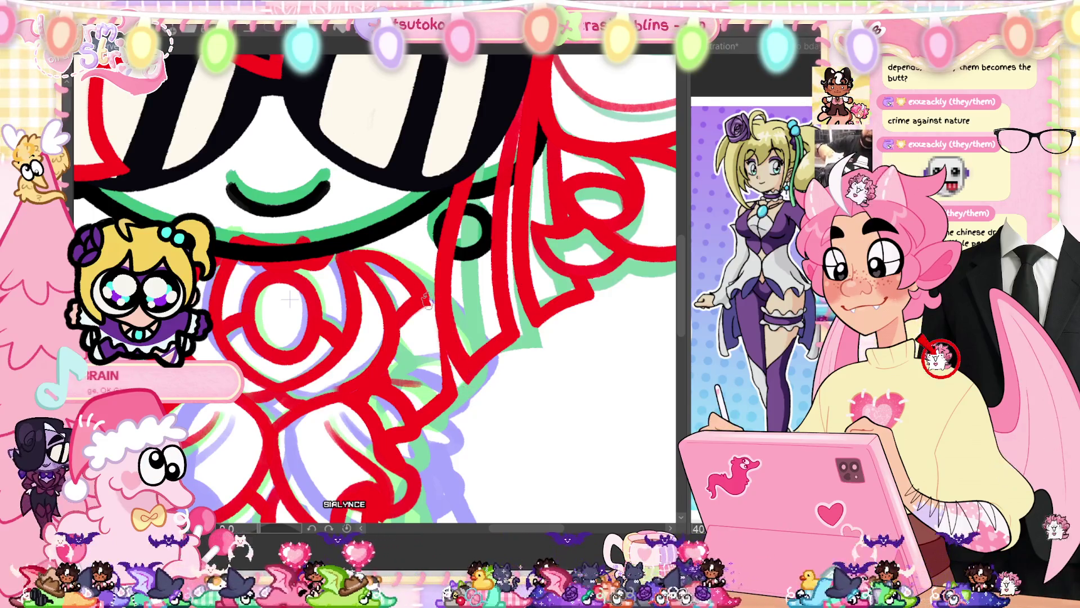
drag(426, 302, 450, 393)
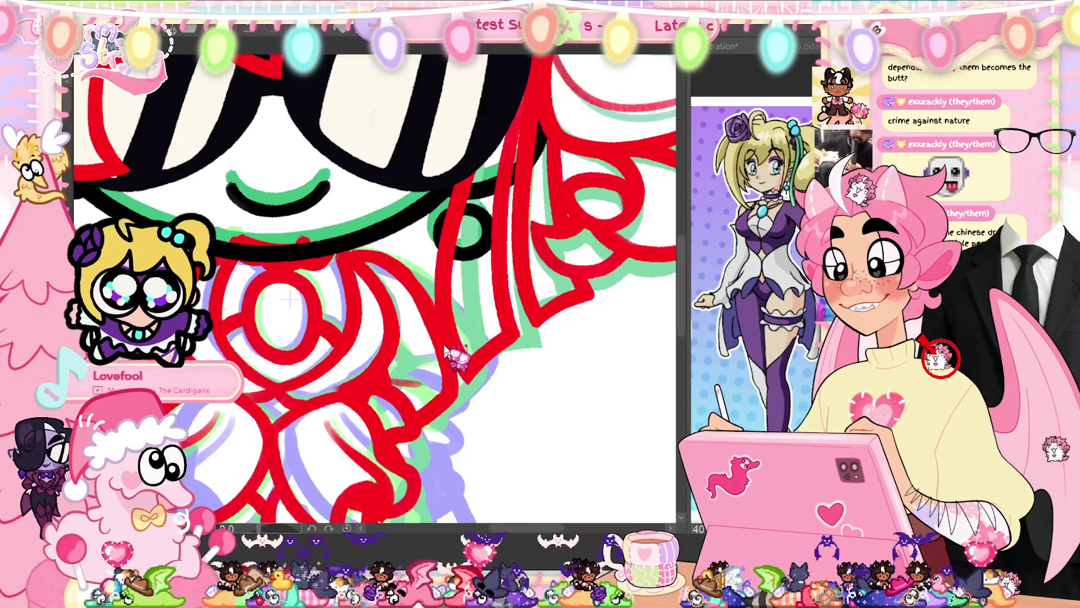
key(ctrl+0)
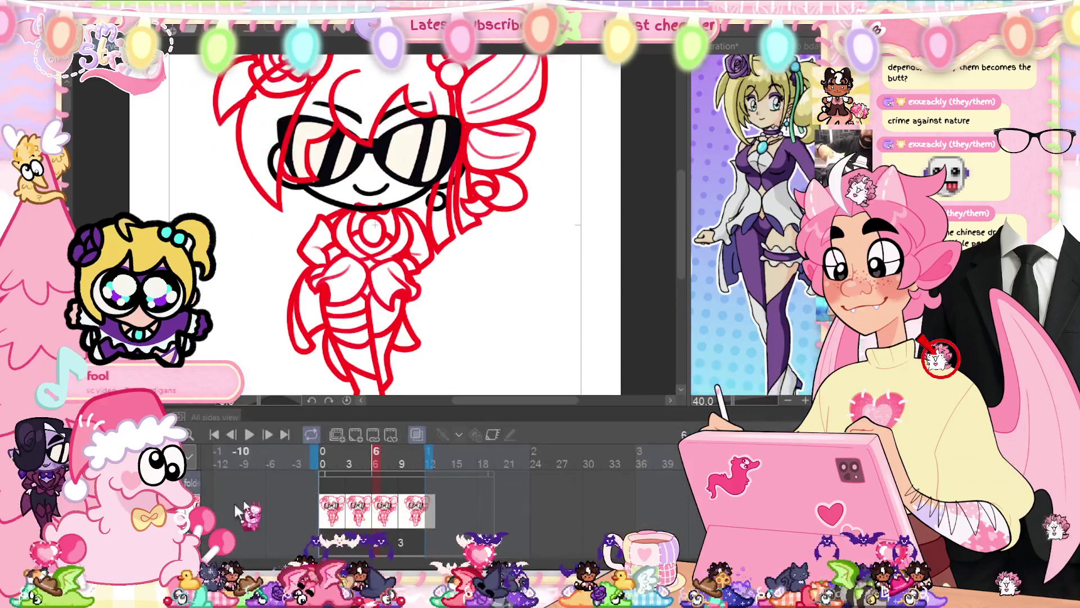
- Play and pause the animation, show onion-skin ghosts, and hide the timeline
click(249, 434)
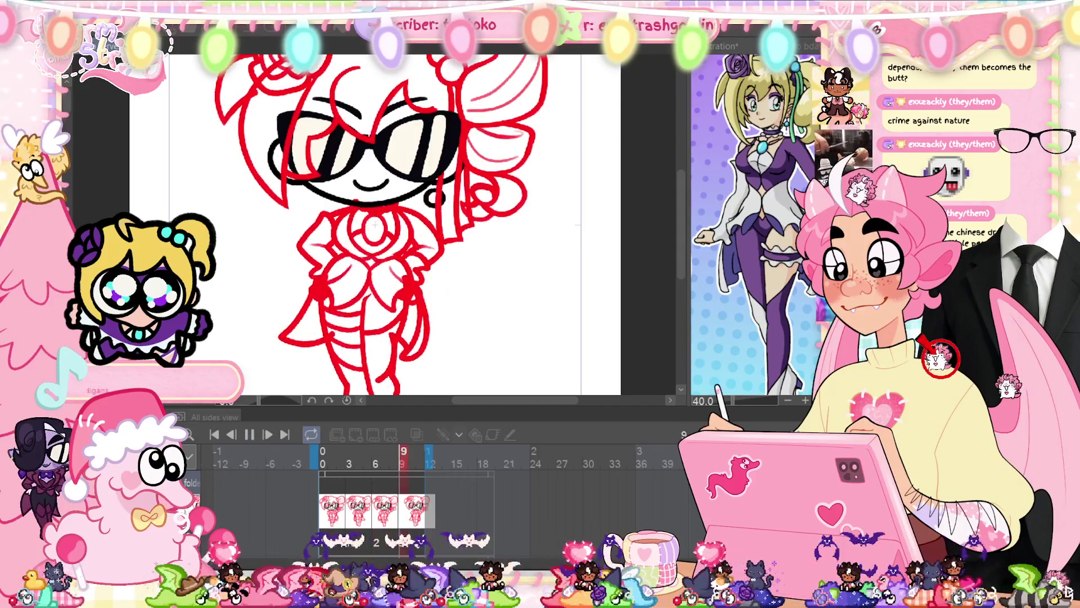
click(417, 434)
click(249, 434)
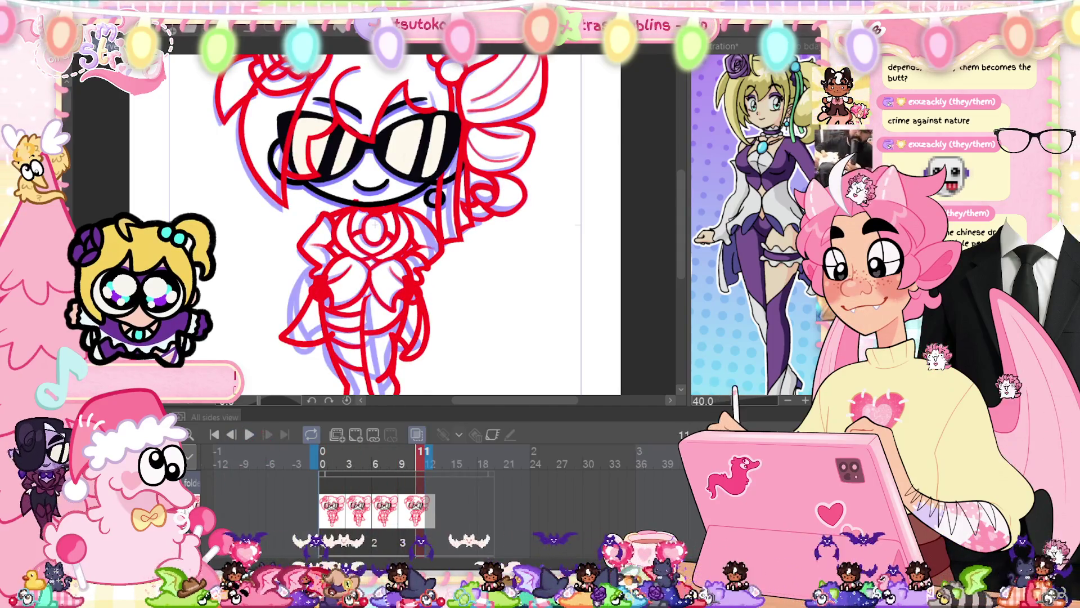
key(Tab)
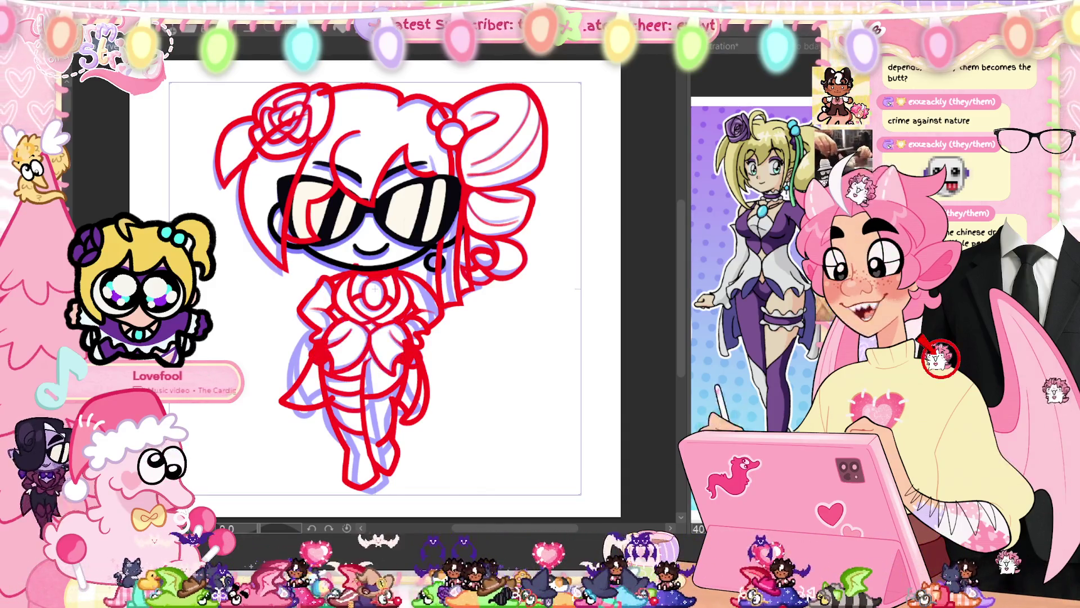
scroll(431, 314, up, 5)
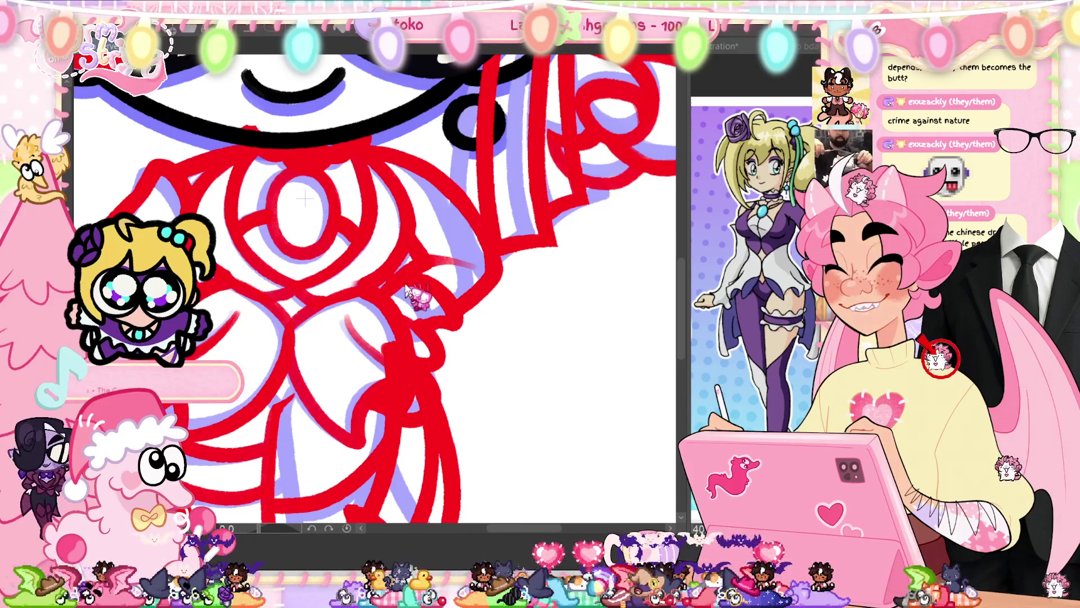
scroll(404, 283, down, 5)
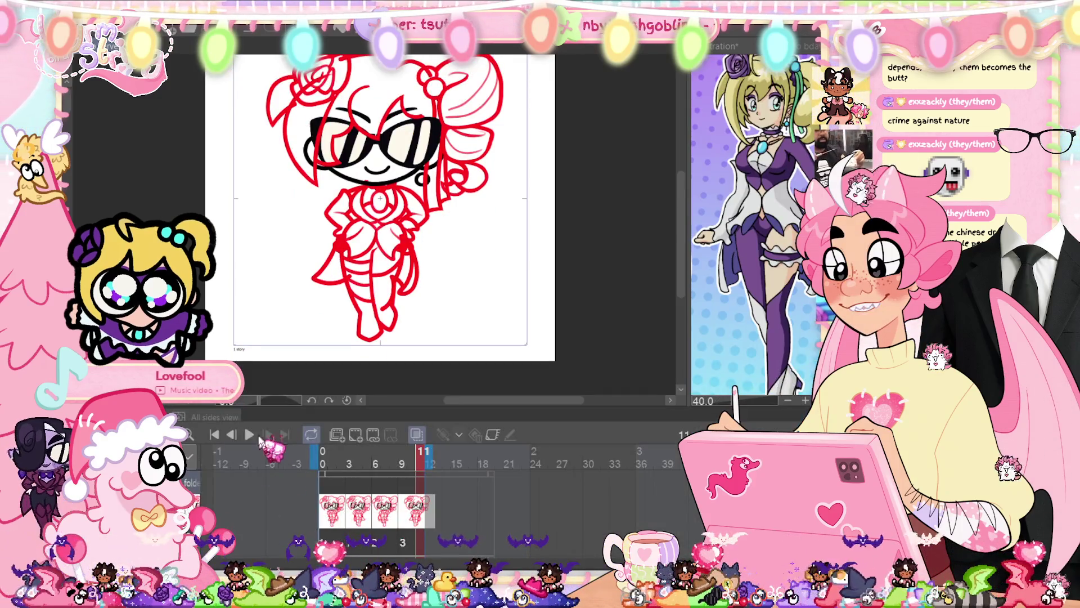
- Play the animation again, stop, and step back and forth between frames 6 and 9
click(250, 434)
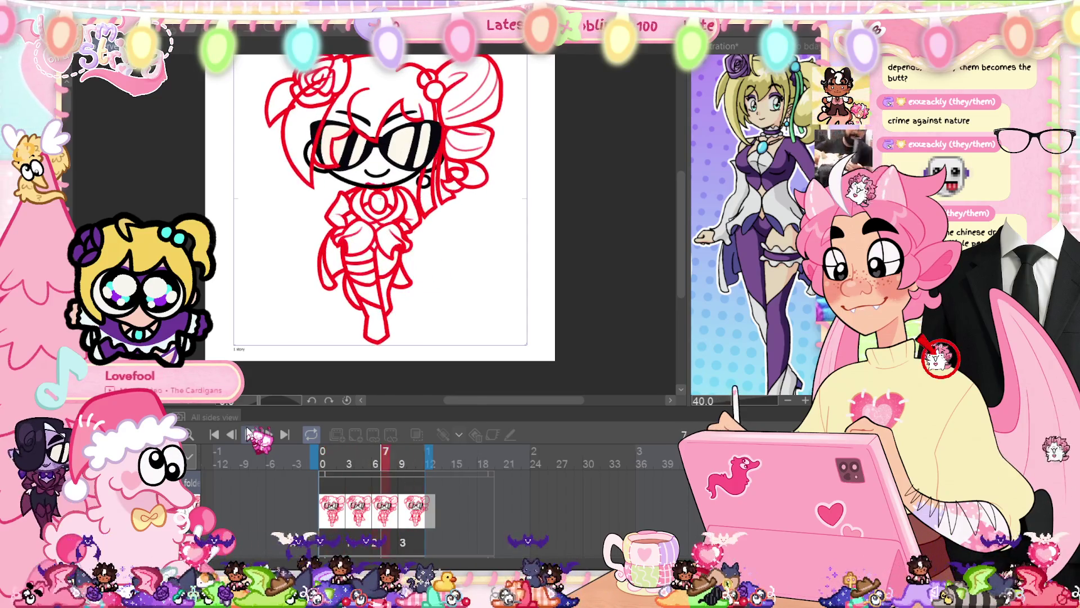
click(250, 434)
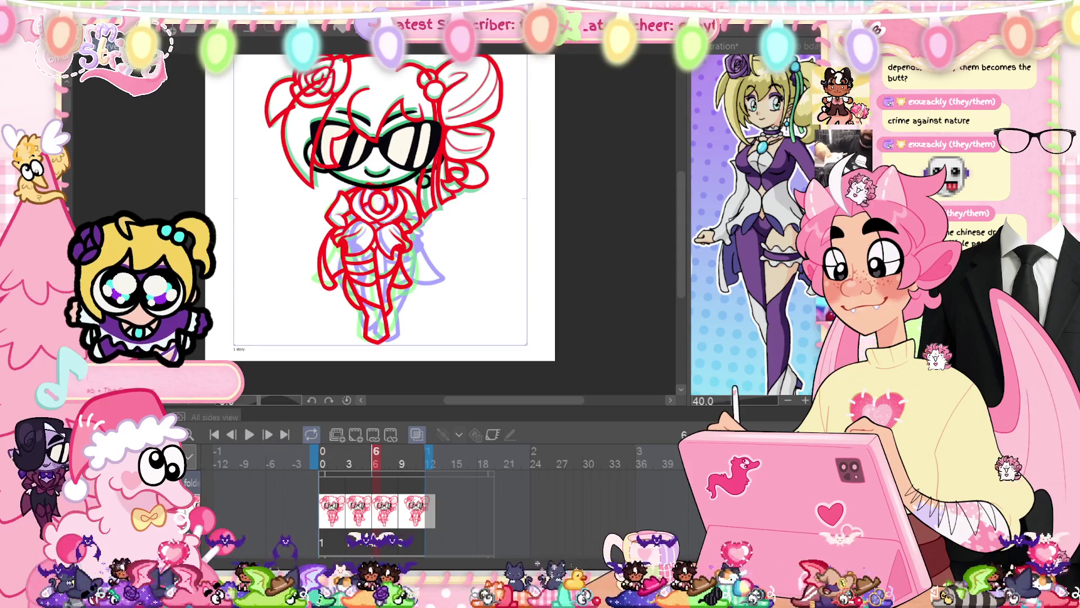
key(Right)
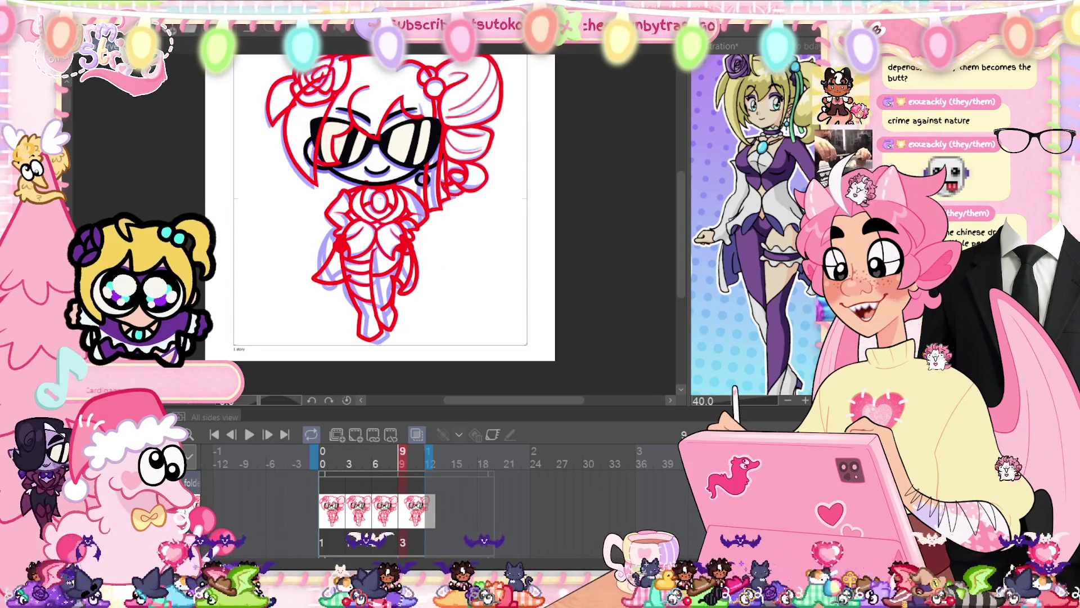
key(Left)
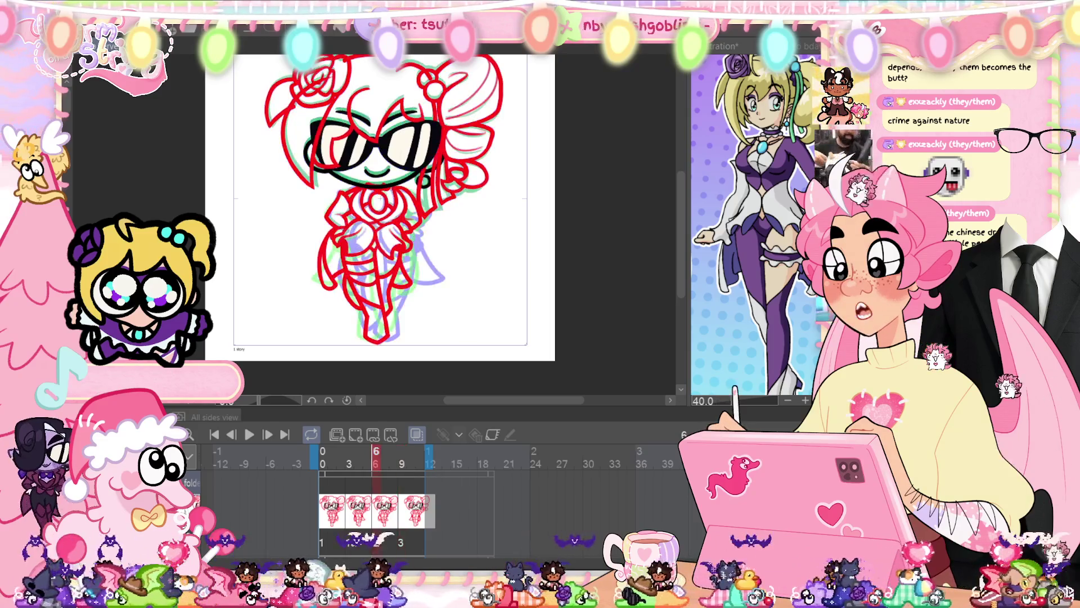
key(Right)
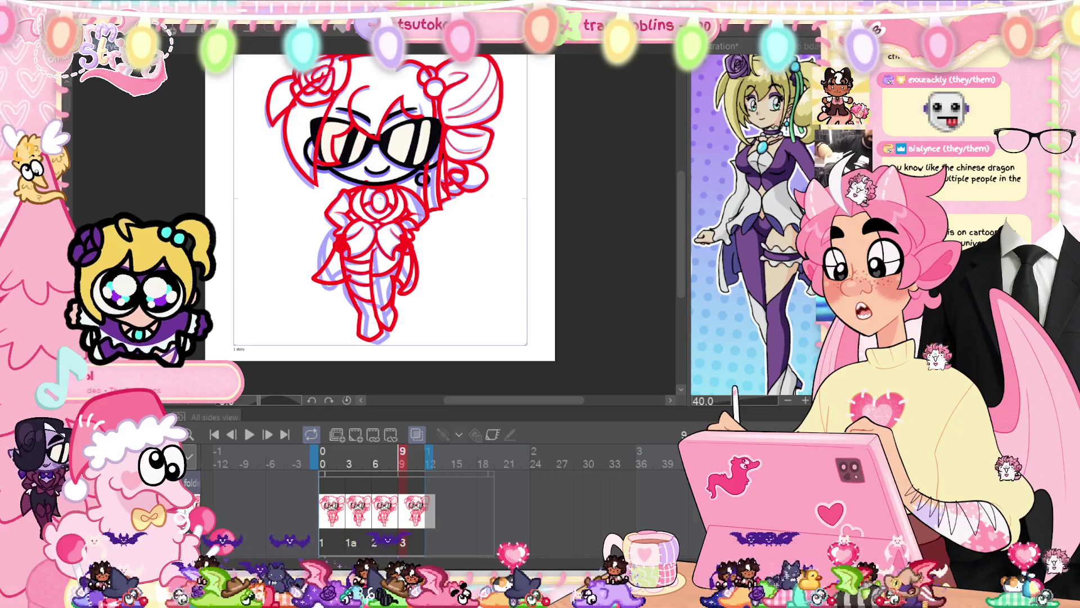
scroll(432, 146, up, 5)
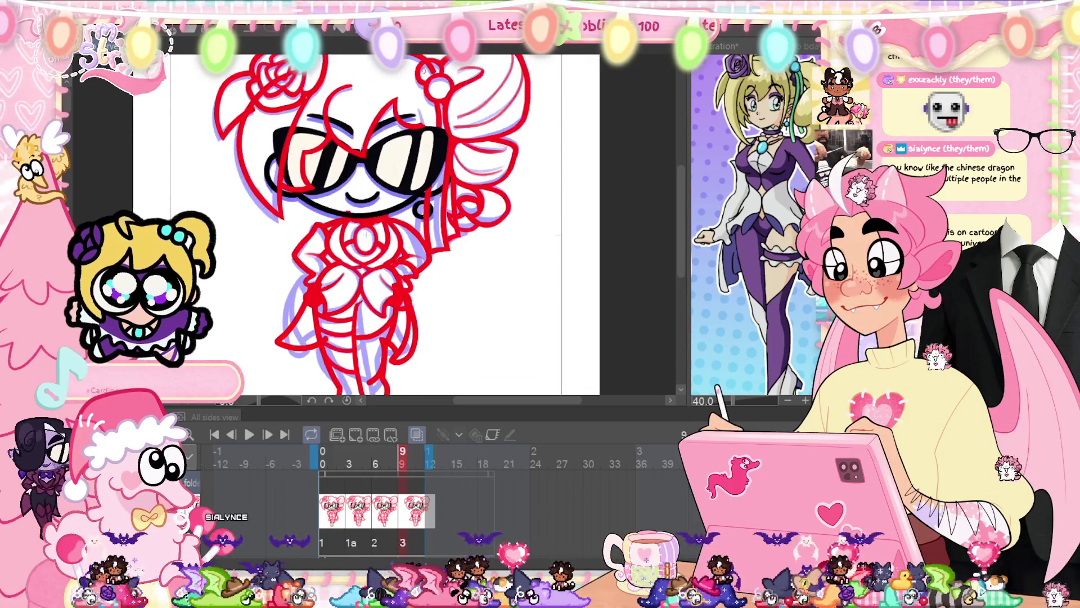
drag(418, 178, 428, 218)
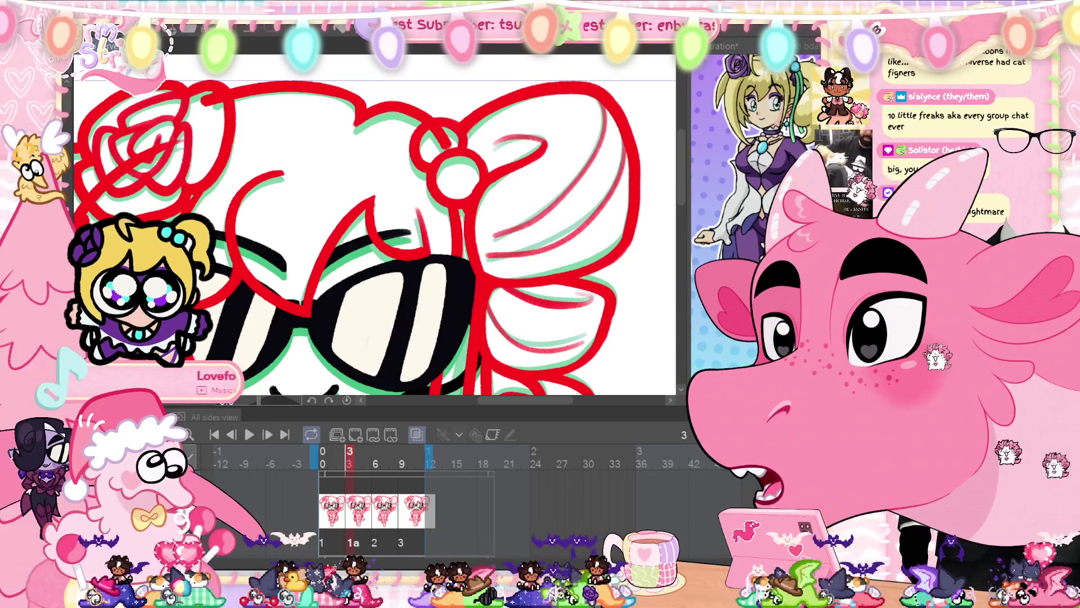
key(Right)
key(Right)
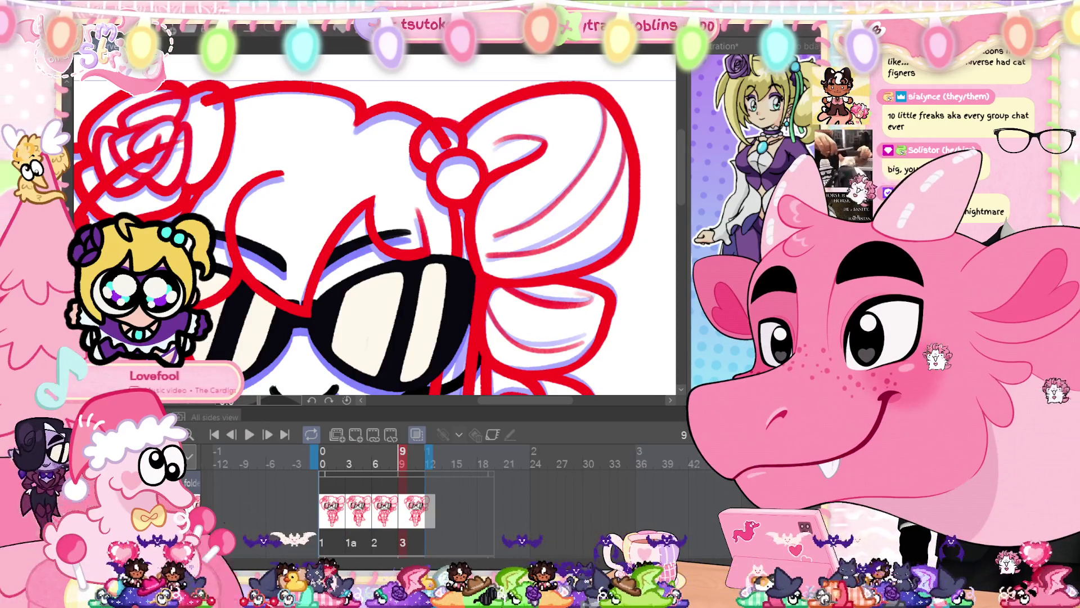
scroll(398, 298, down, 5)
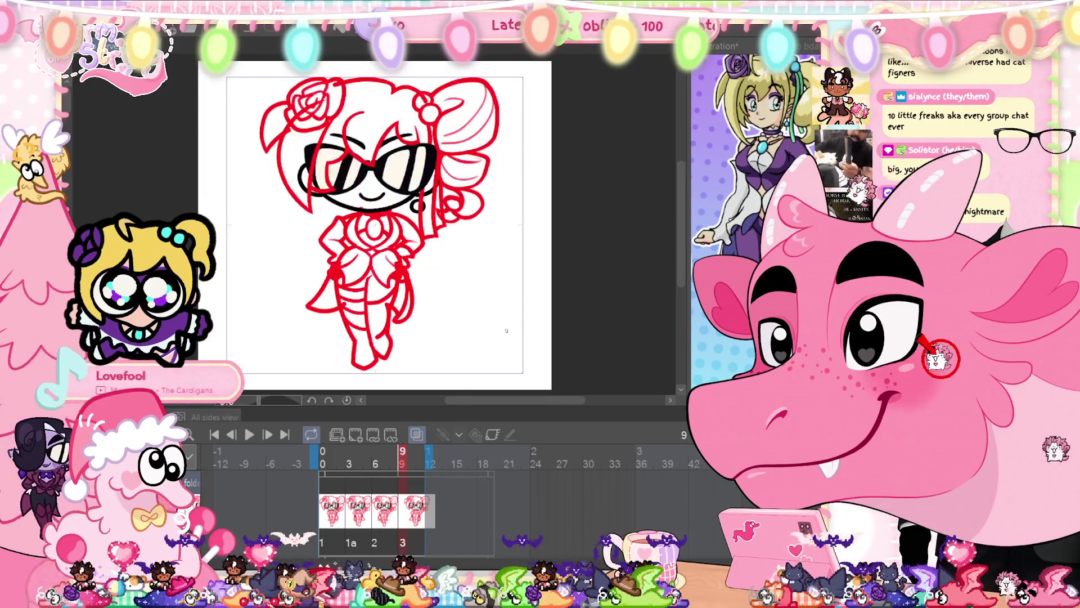
- Play the animation loop and stop it on frame 6 showing cel 2
click(250, 434)
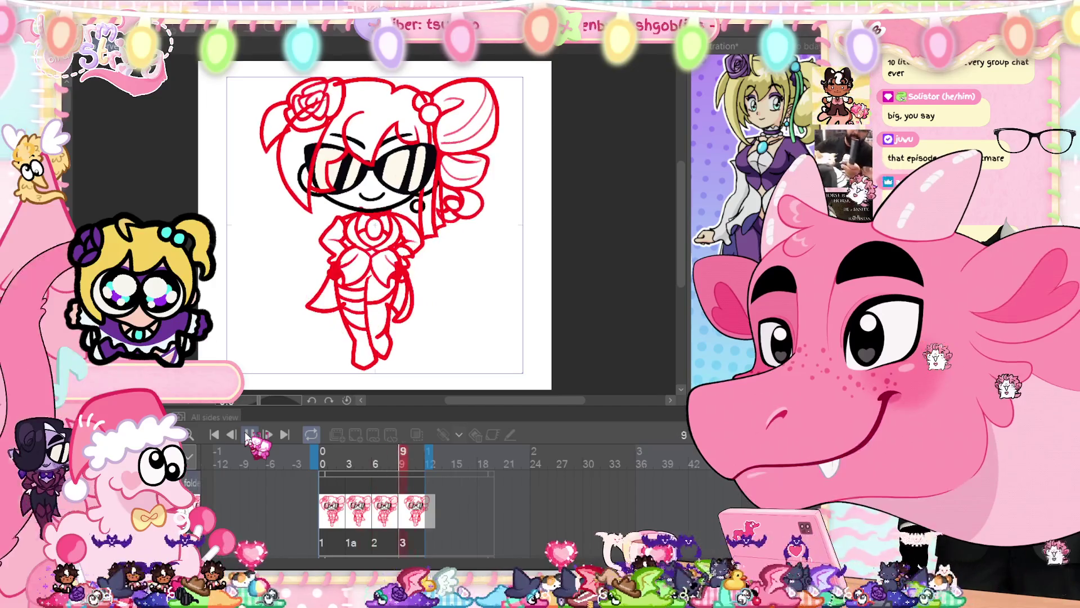
click(249, 435)
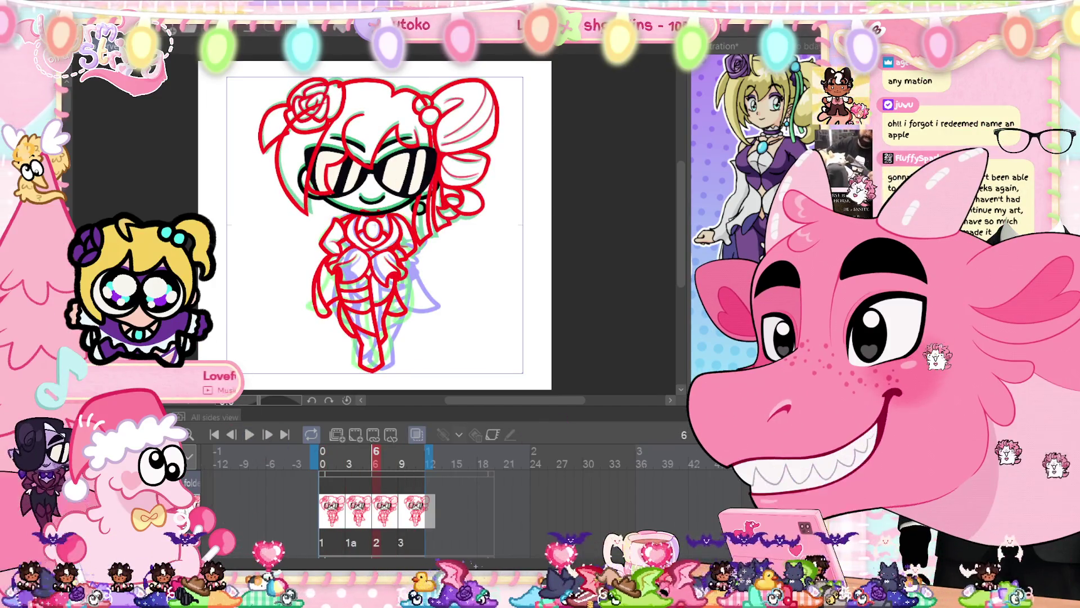
scroll(536, 195, up, 5)
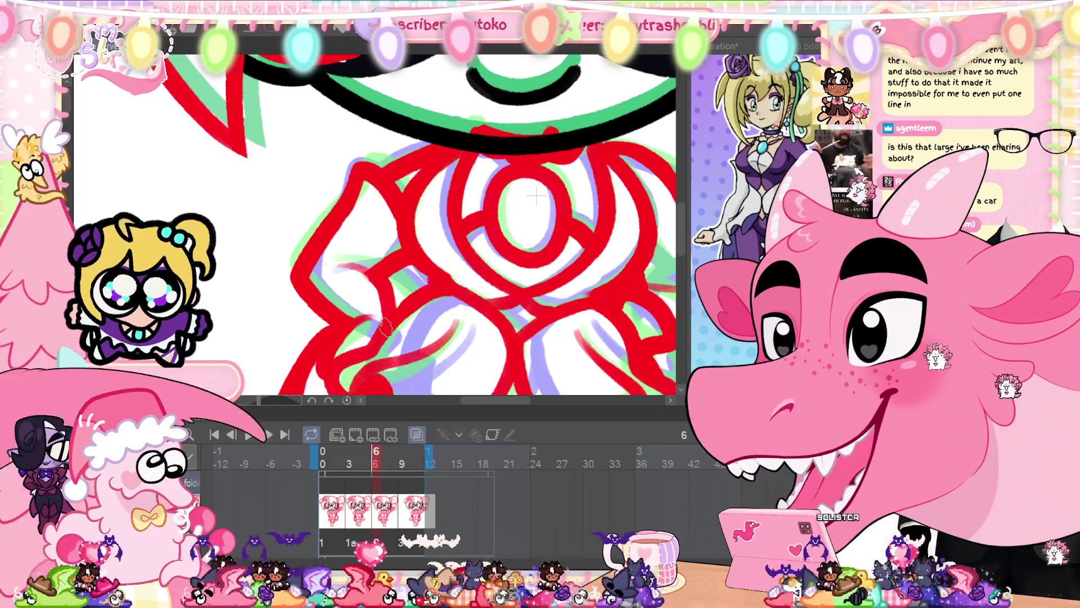
- Fit the whole chibi drawing back into the window with Ctrl+0
key(ctrl+0)
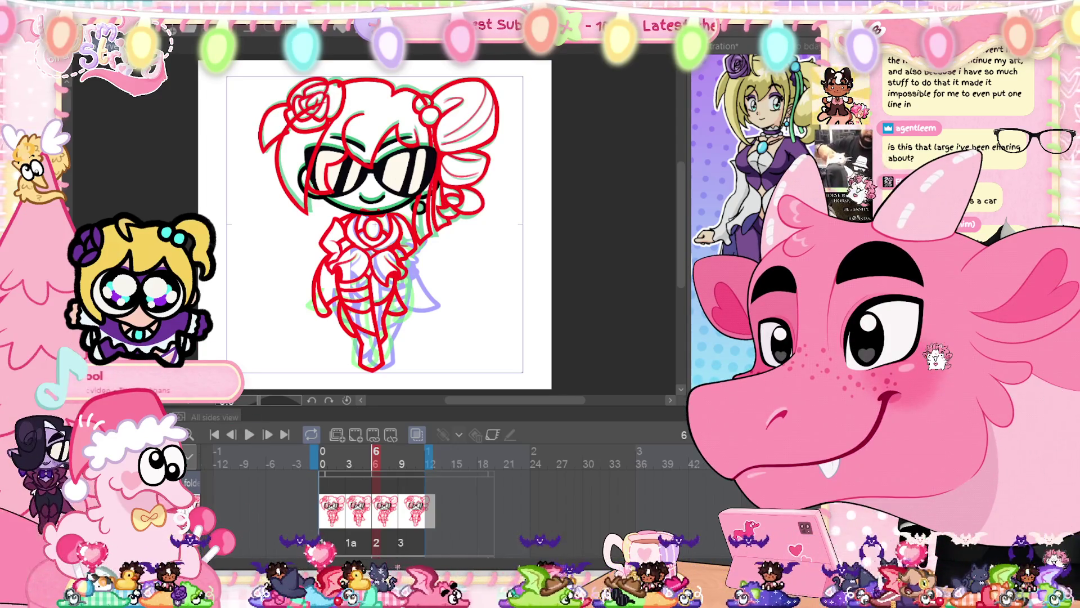
- Step back one frame, play and stop the animation preview, then zoom in on the chest rose
key(Left)
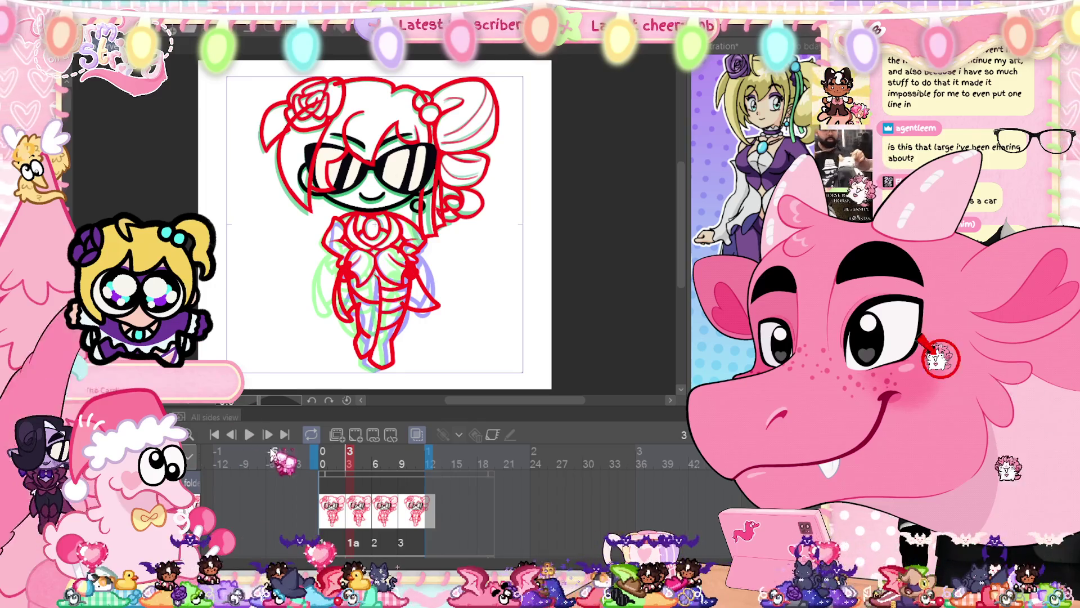
click(249, 434)
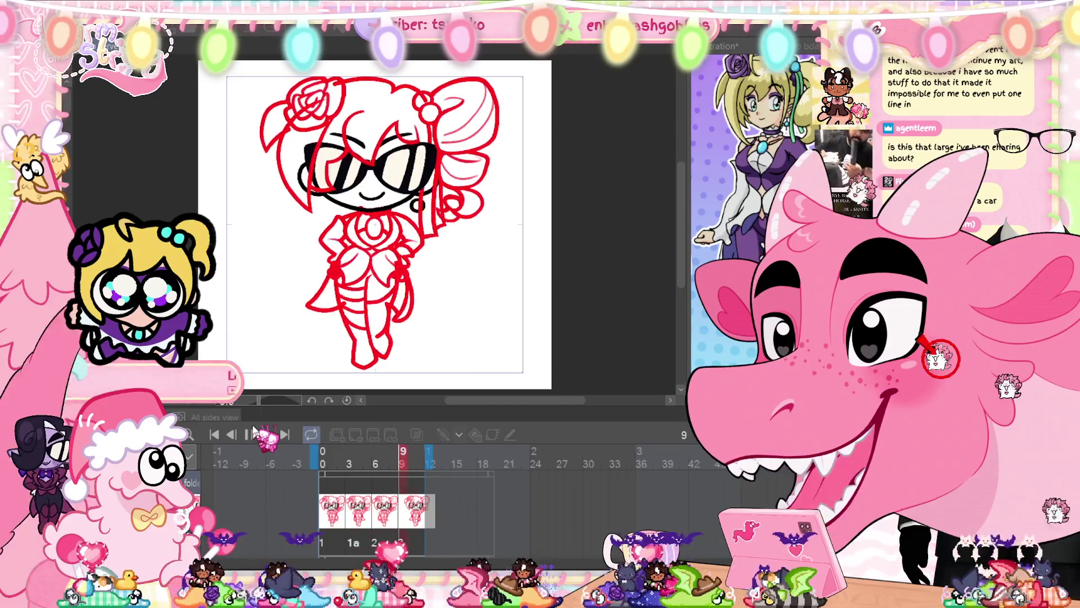
click(254, 431)
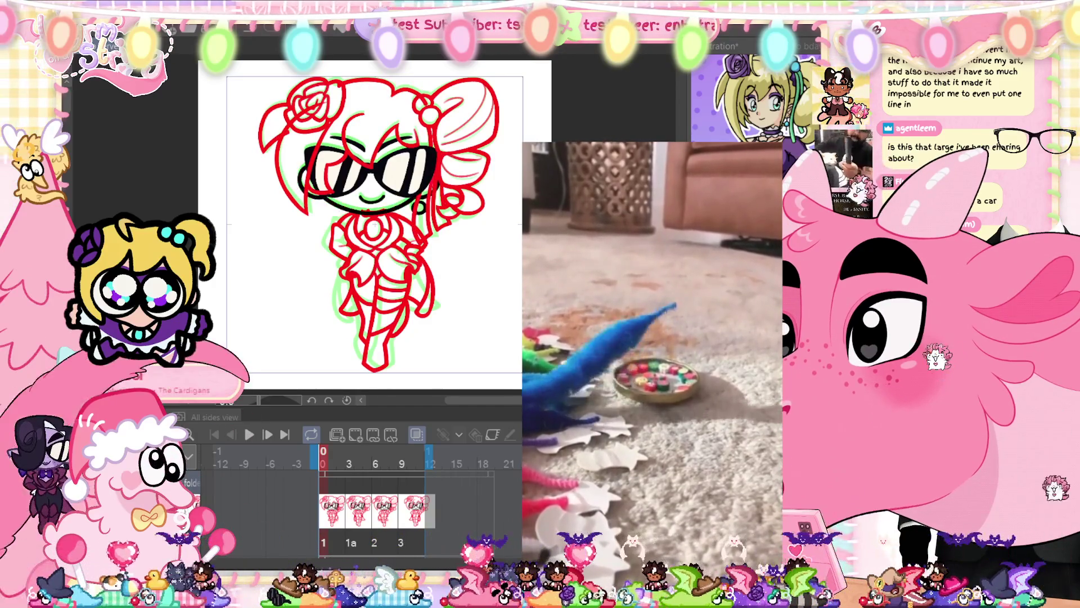
scroll(374, 225, up, 5)
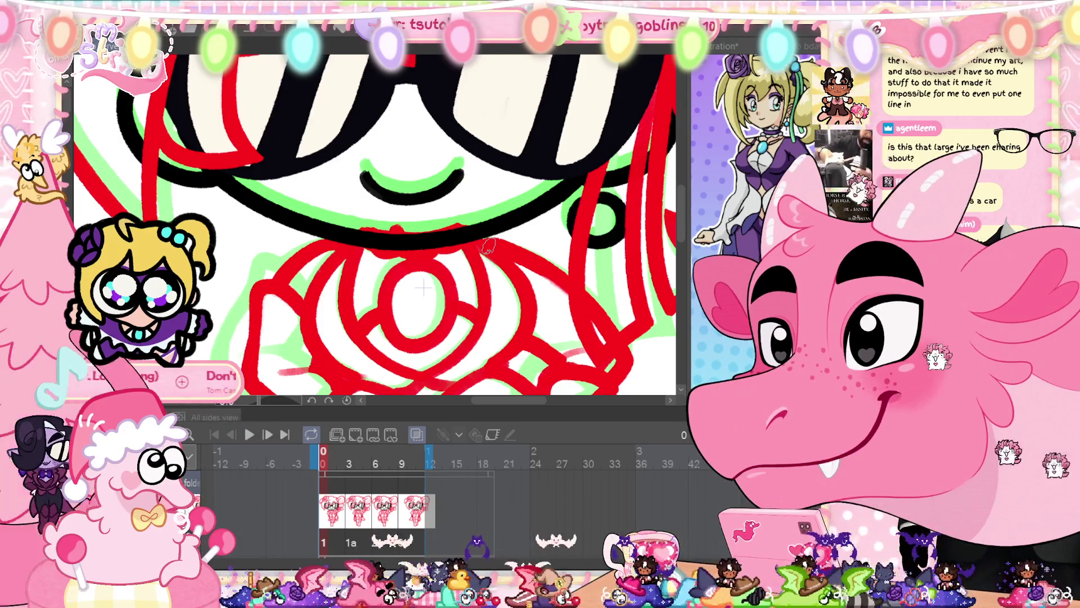
- Fit the canvas, replay the animation, zoom in on the torso, and bring up the animation options
key(ctrl+0)
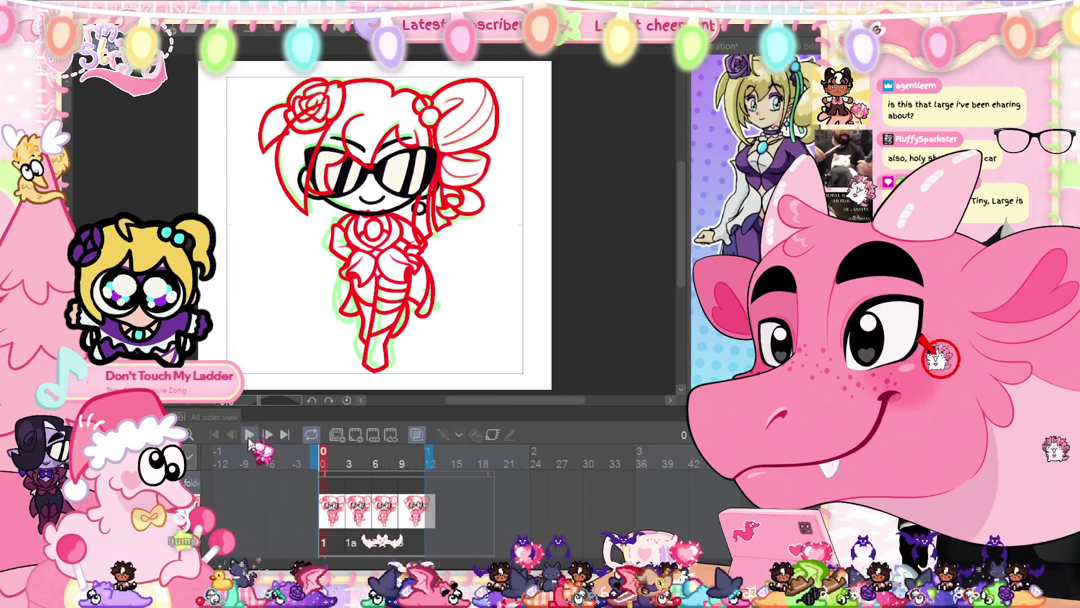
click(249, 437)
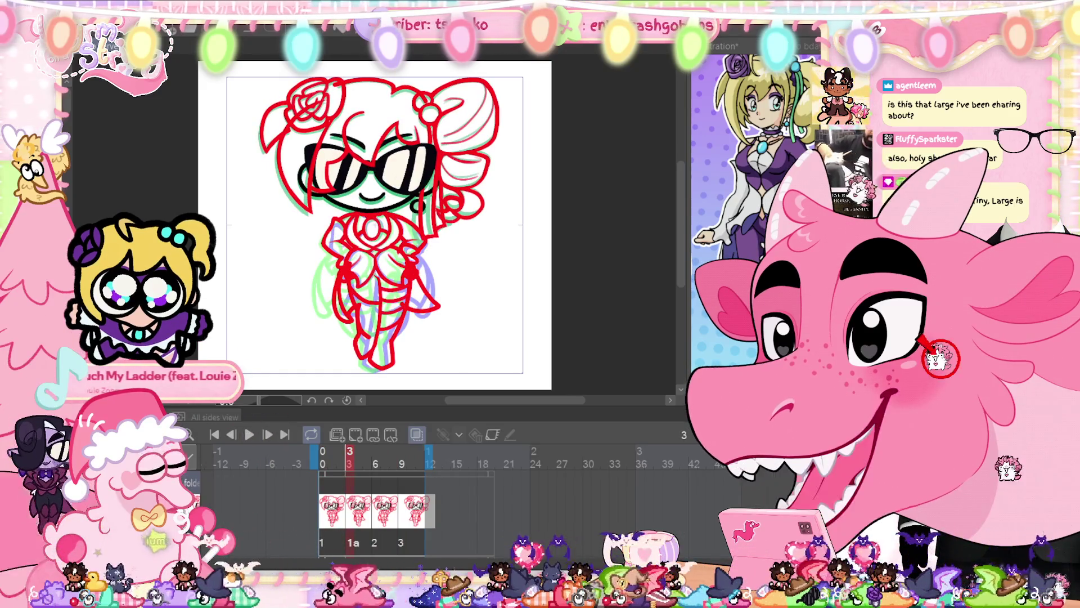
scroll(378, 295, up, 3)
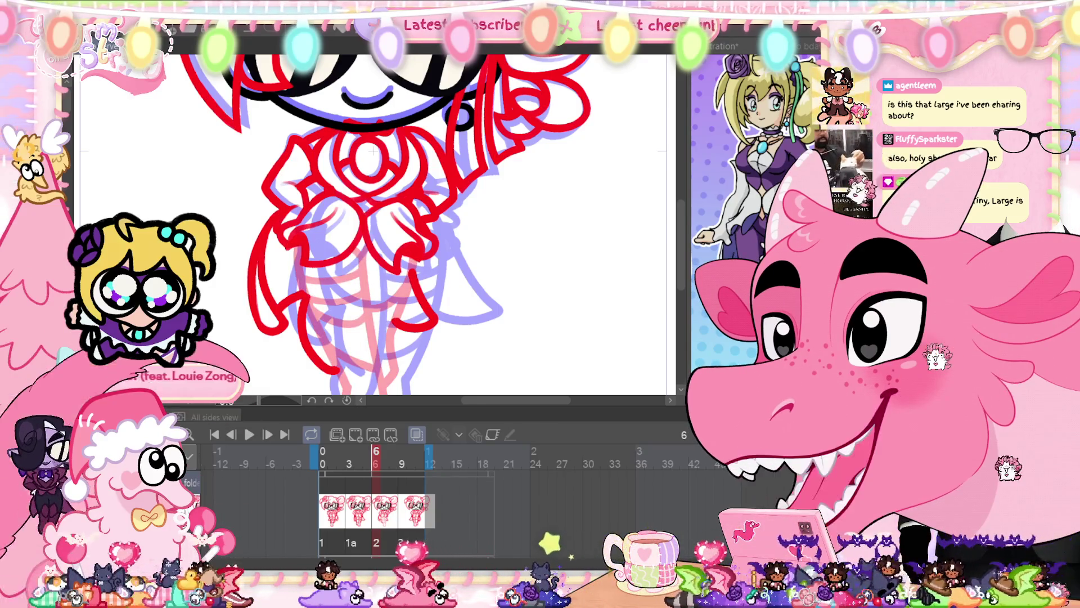
click(112, 419)
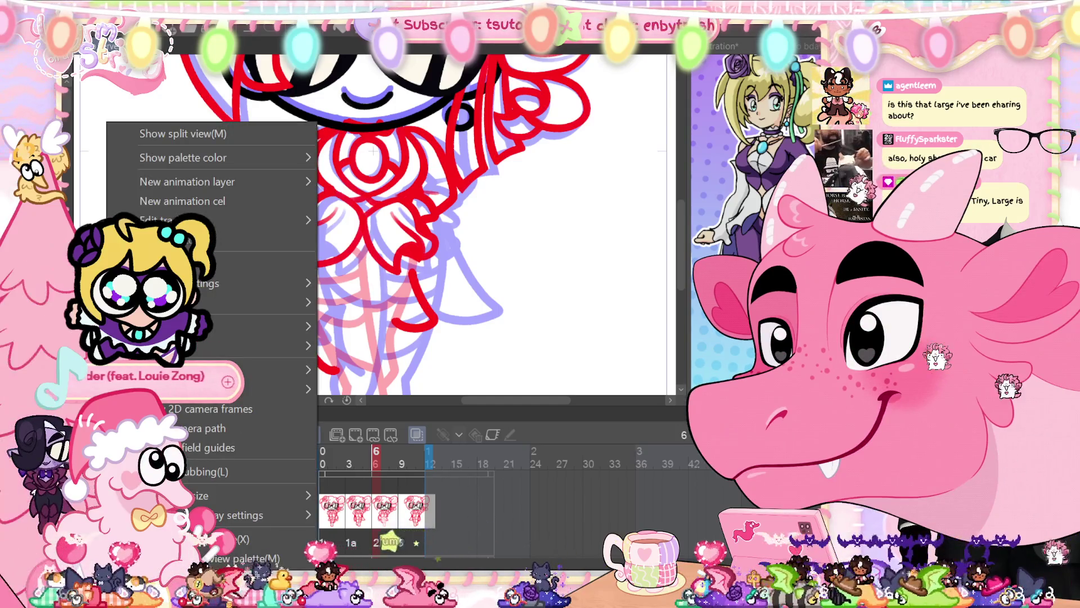
mouse_move(281, 370)
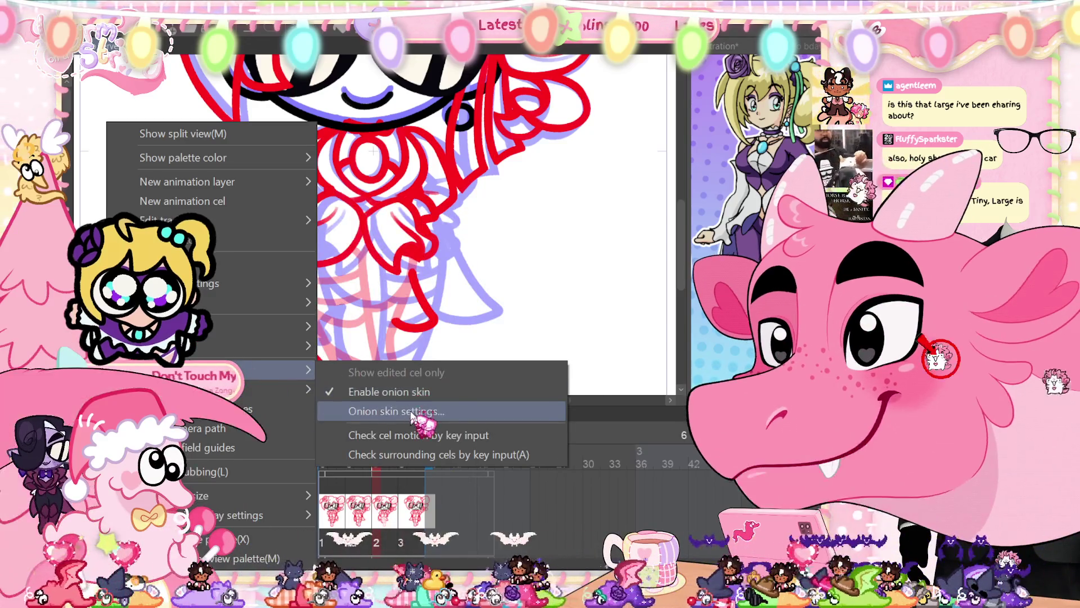
click(388, 411)
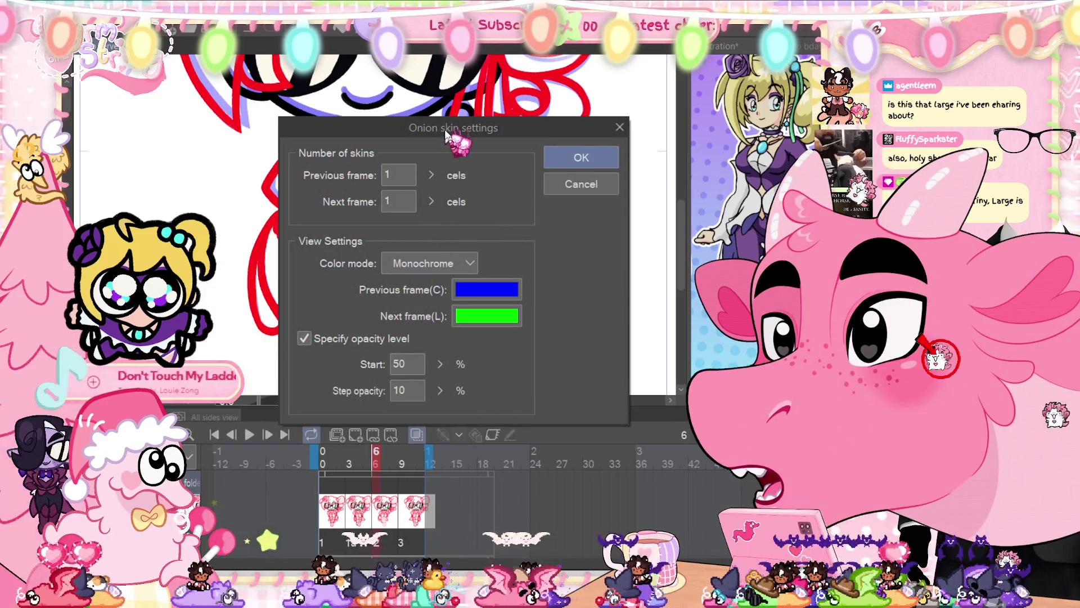
drag(562, 126, 763, 113)
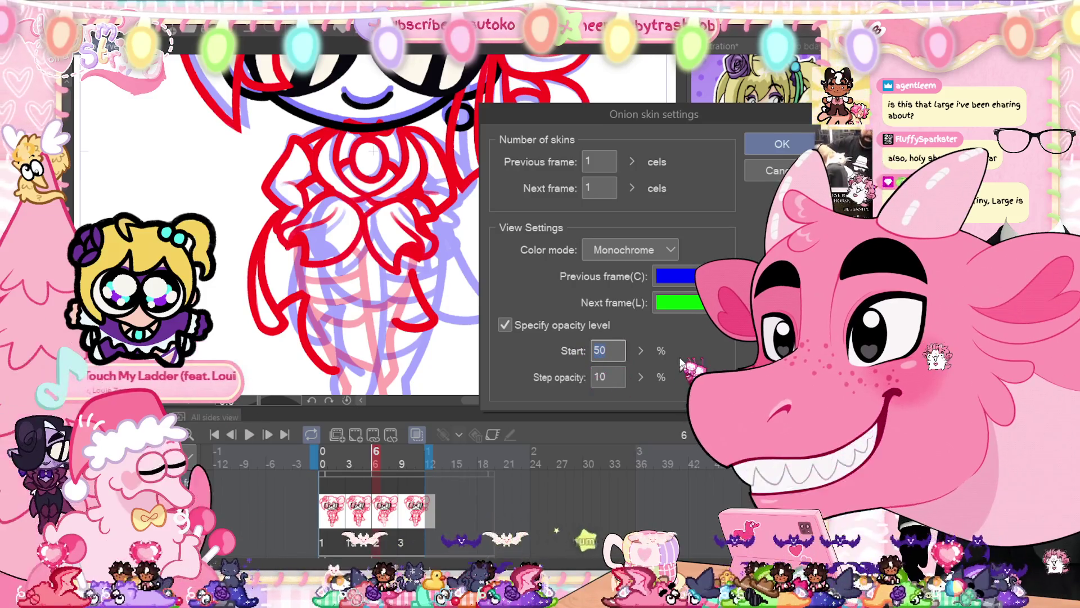
click(773, 147)
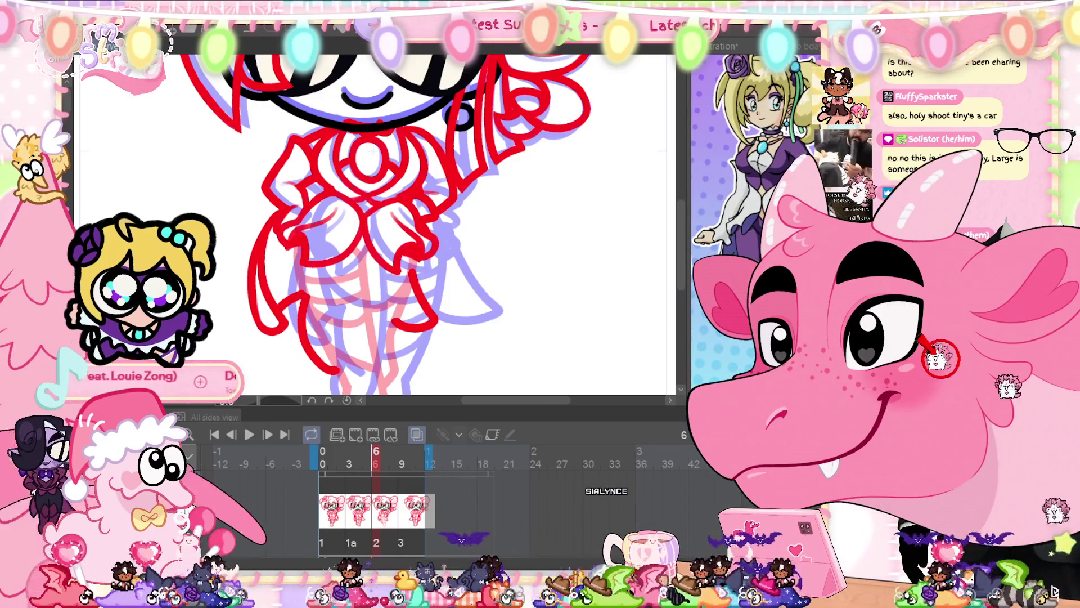
- Zoom in on the belly and draw two red lines across the waist, undoing misplaced strokes
scroll(541, 301, up, 1)
scroll(541, 301, up, 1)
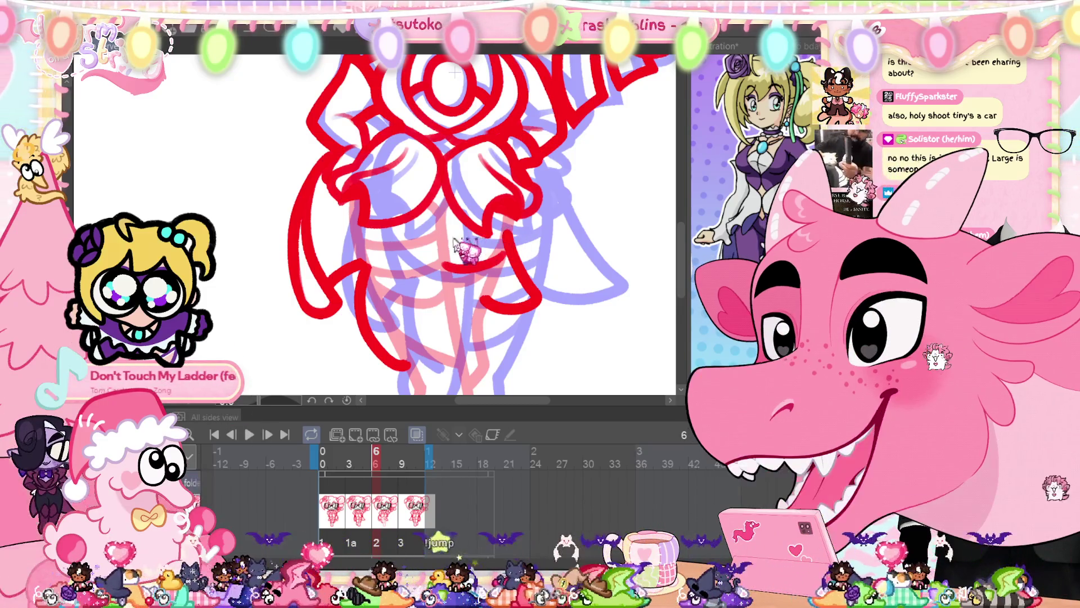
drag(456, 246, 505, 235)
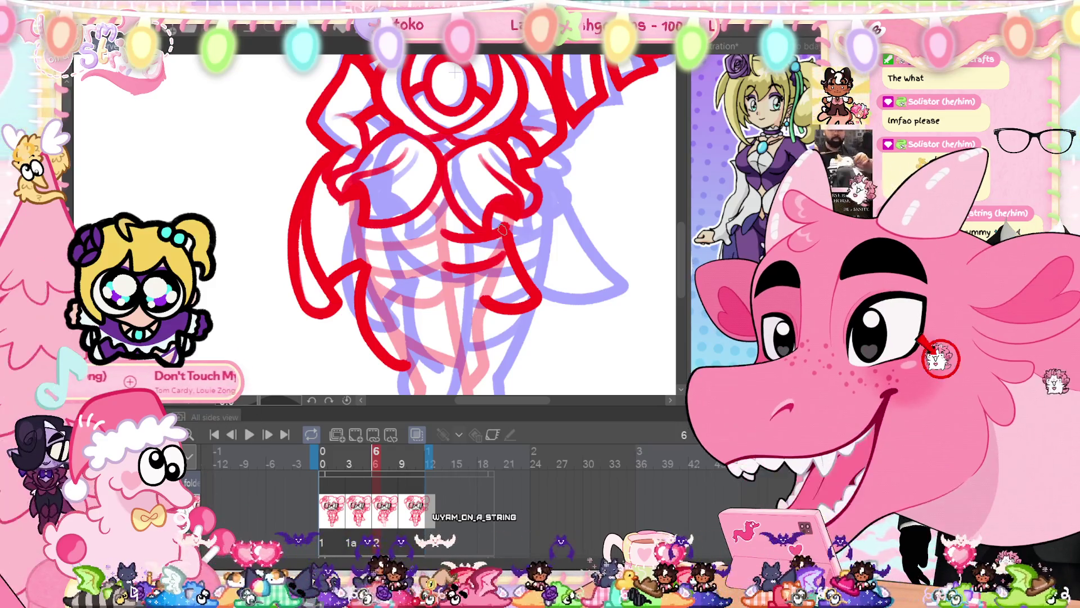
drag(522, 401, 515, 401)
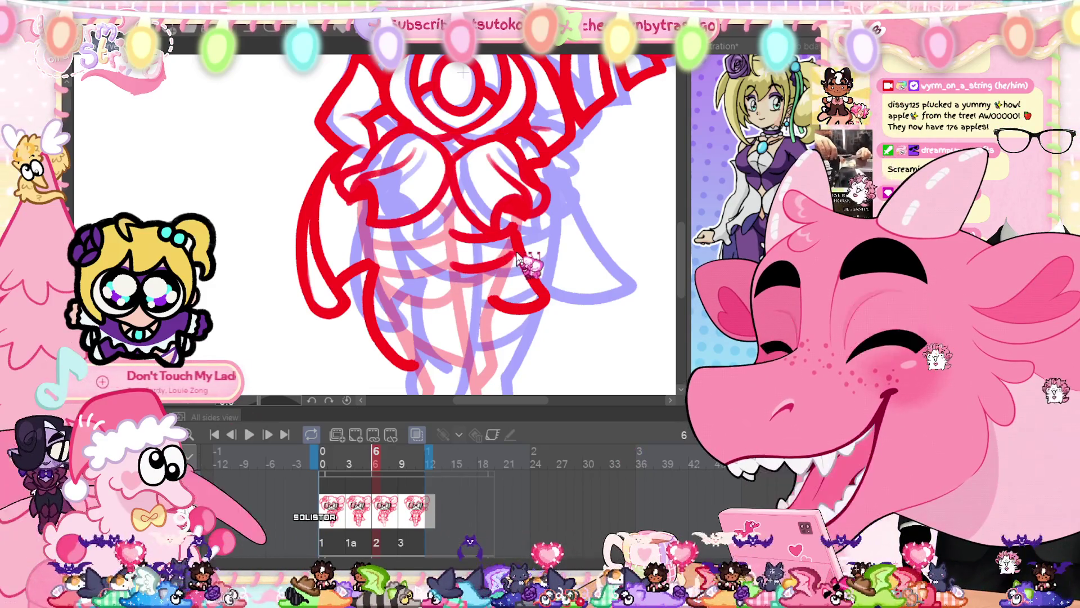
key(ctrl+z)
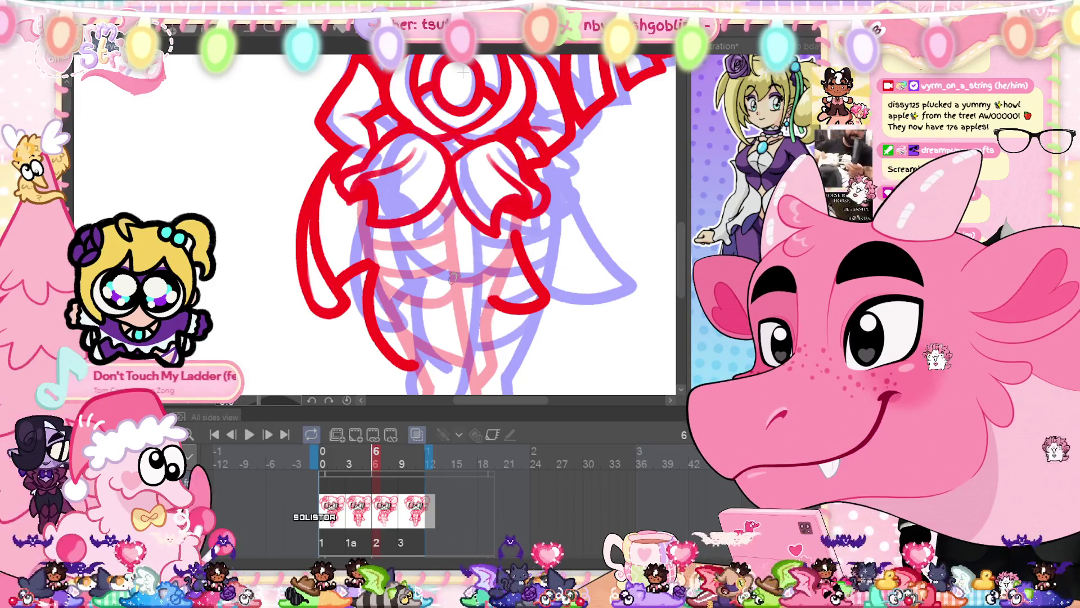
drag(450, 280, 510, 247)
key(ctrl+z)
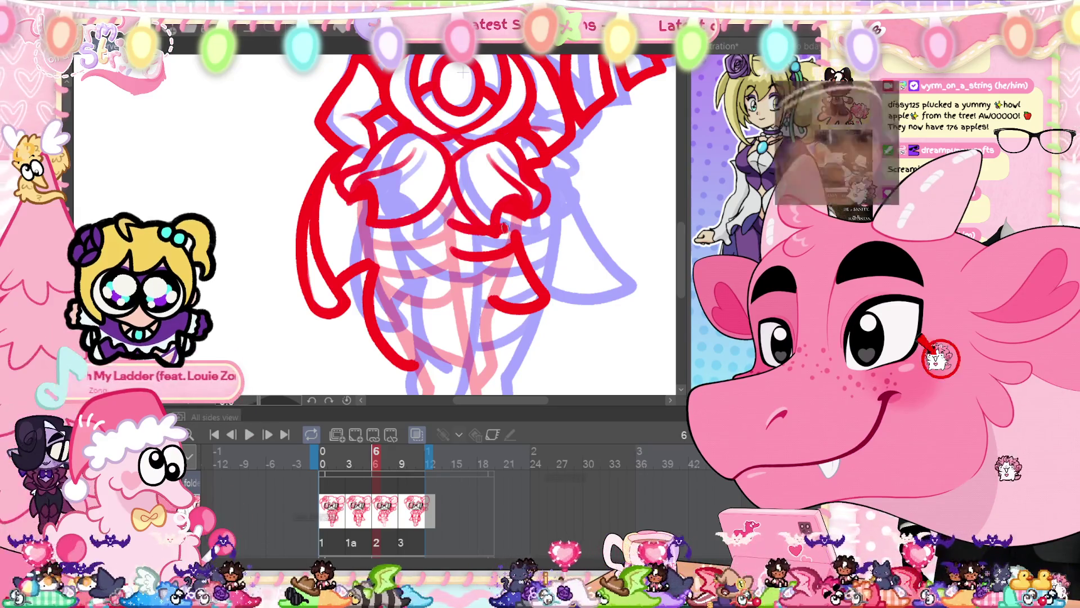
key(ctrl+z)
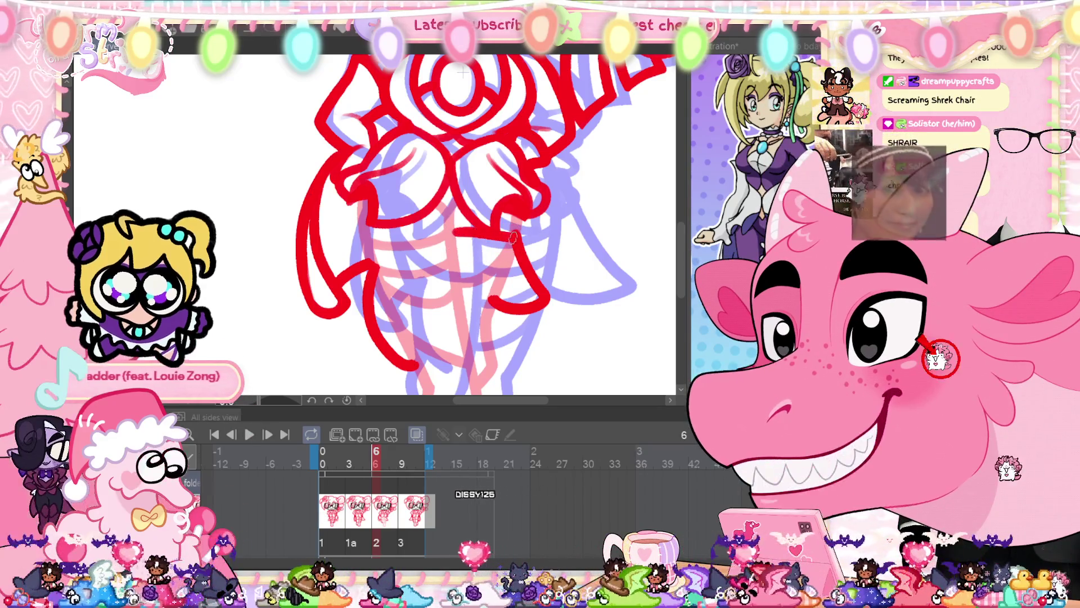
drag(453, 231, 515, 241)
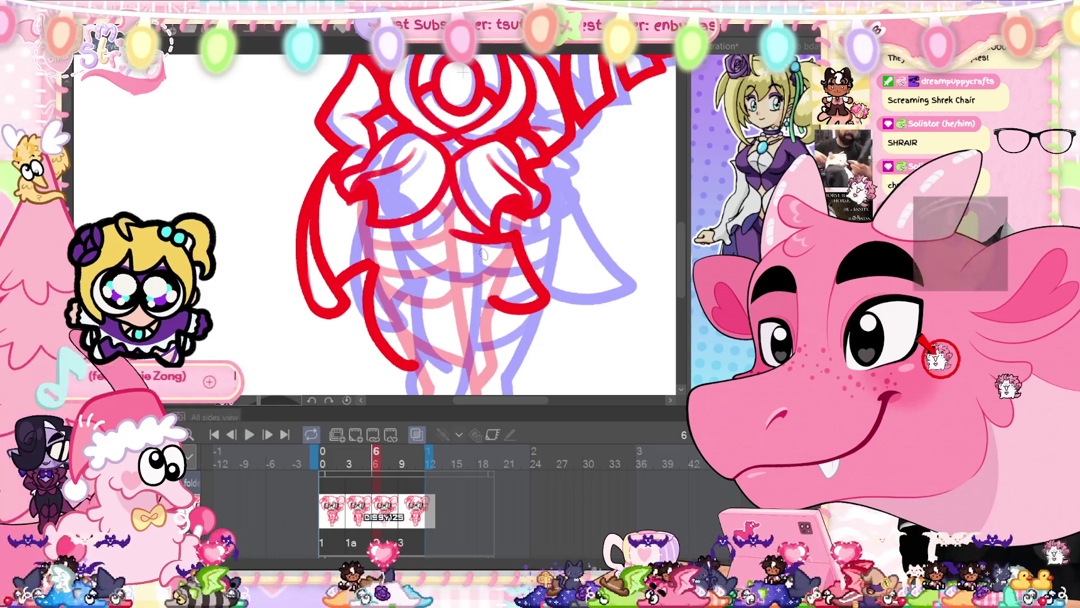
drag(453, 257, 511, 249)
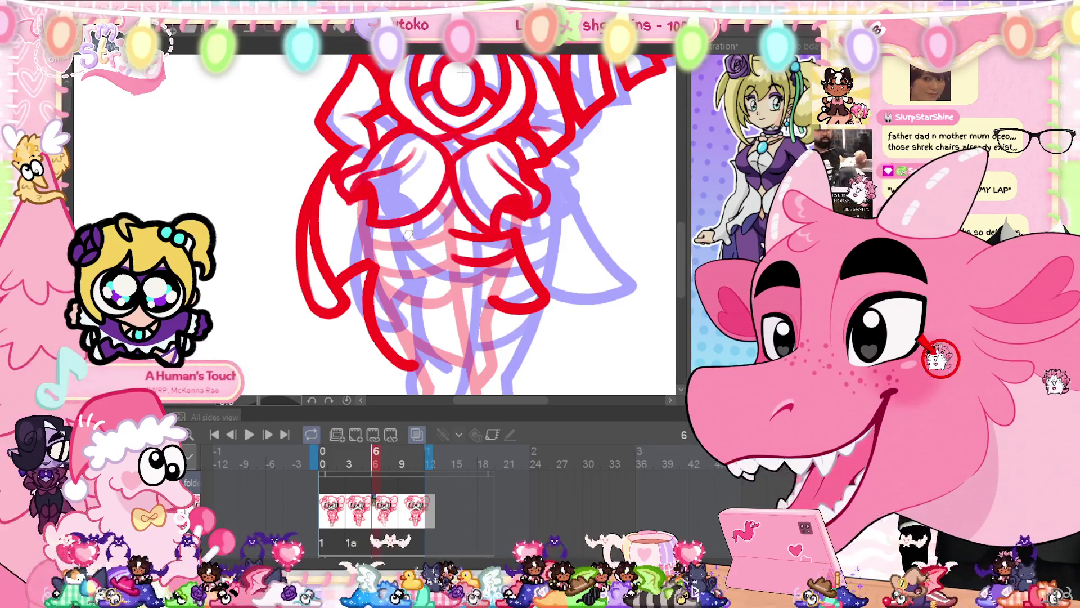
- Hide the animation timeline with Tab and zoom in on the statue photo
scroll(381, 287, down, 5)
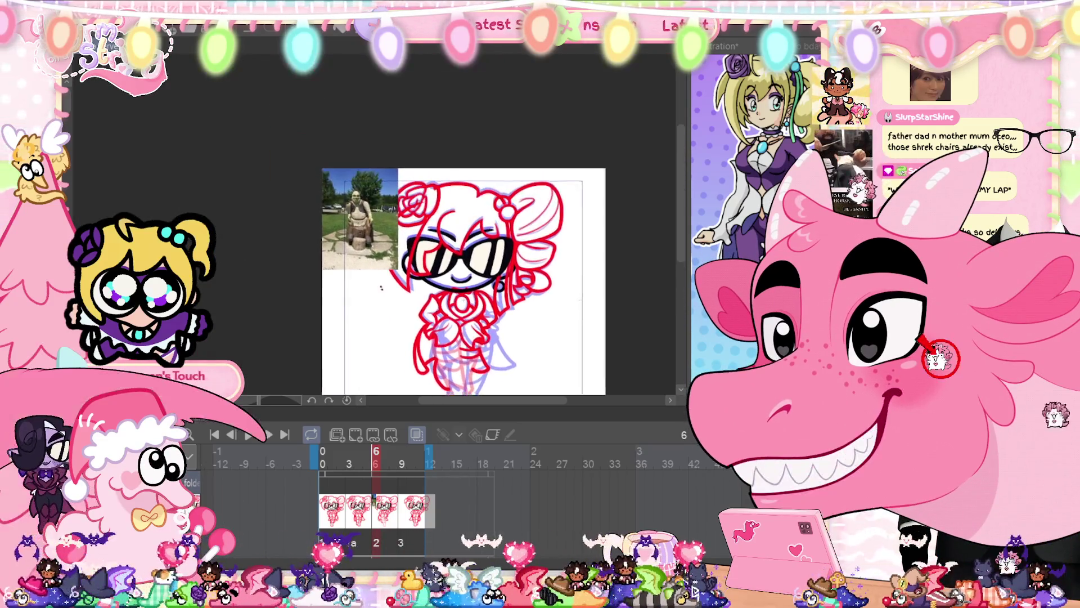
scroll(360, 237, up, 8)
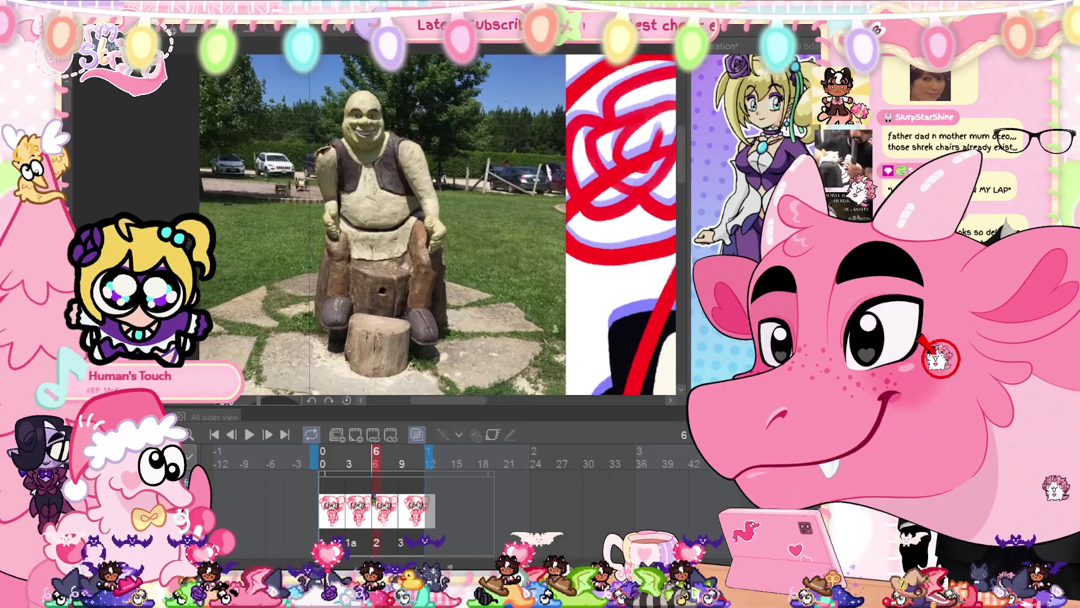
scroll(449, 201, up, 4)
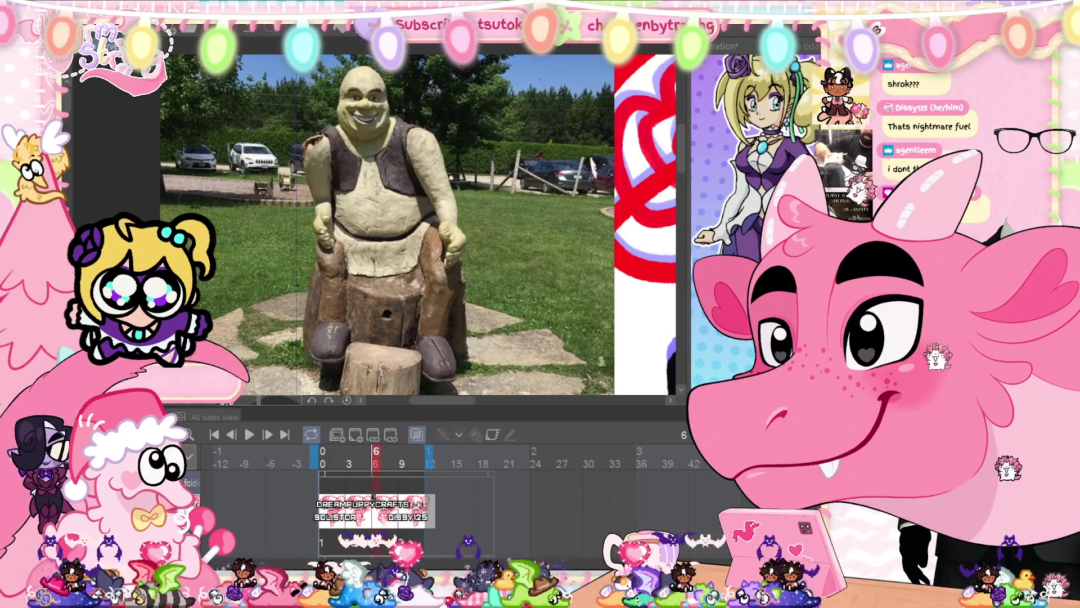
key(Tab)
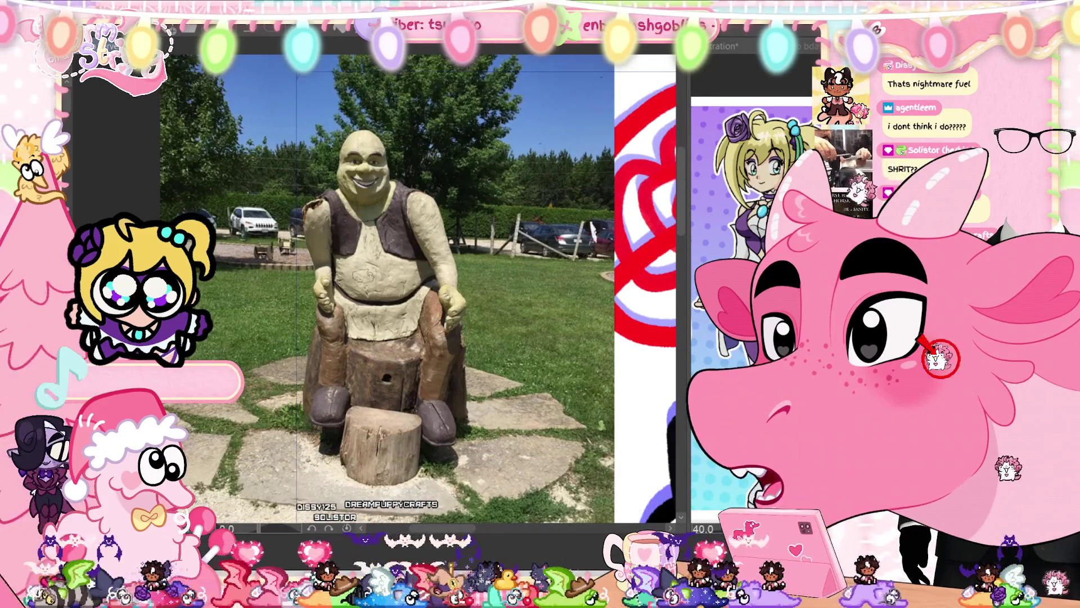
key(ctrl+plus)
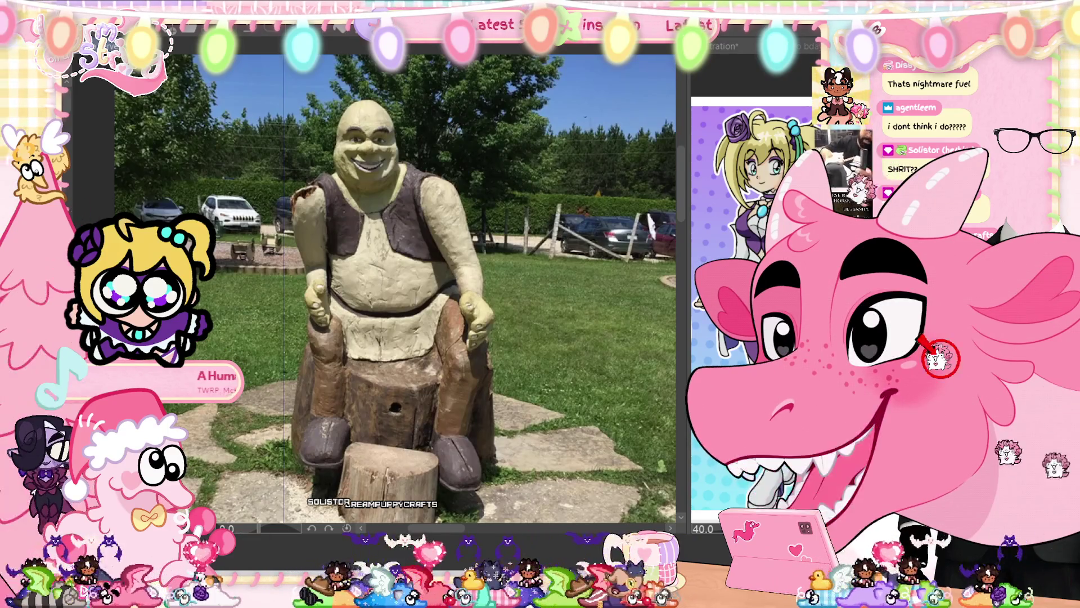
- Undo trial strokes on the statue's chest and draw a black circle on its belly
drag(338, 295, 363, 383)
key(ctrl+z)
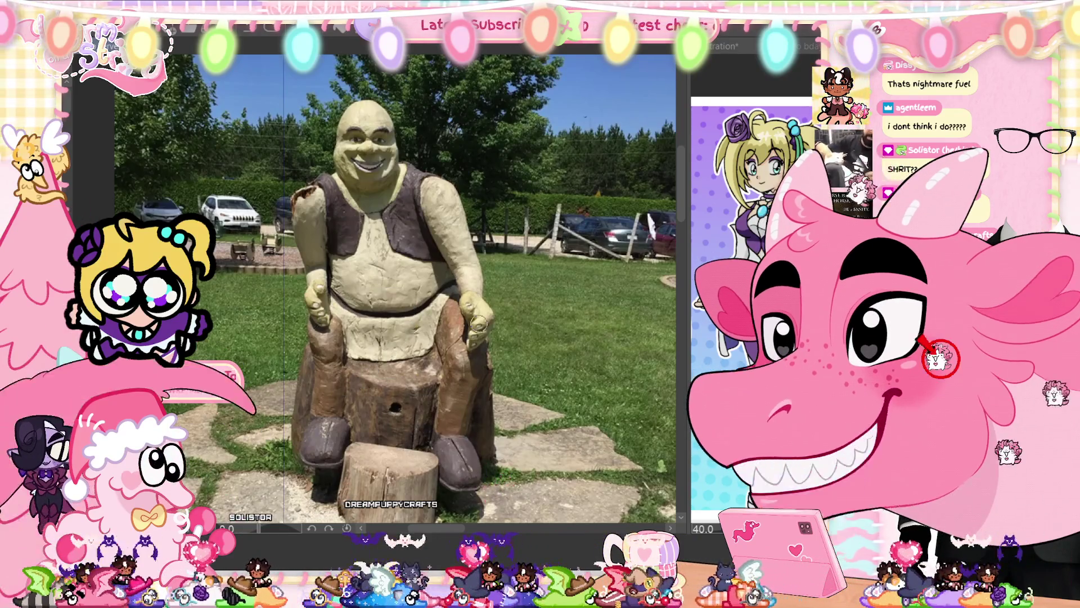
key(ctrl+plus)
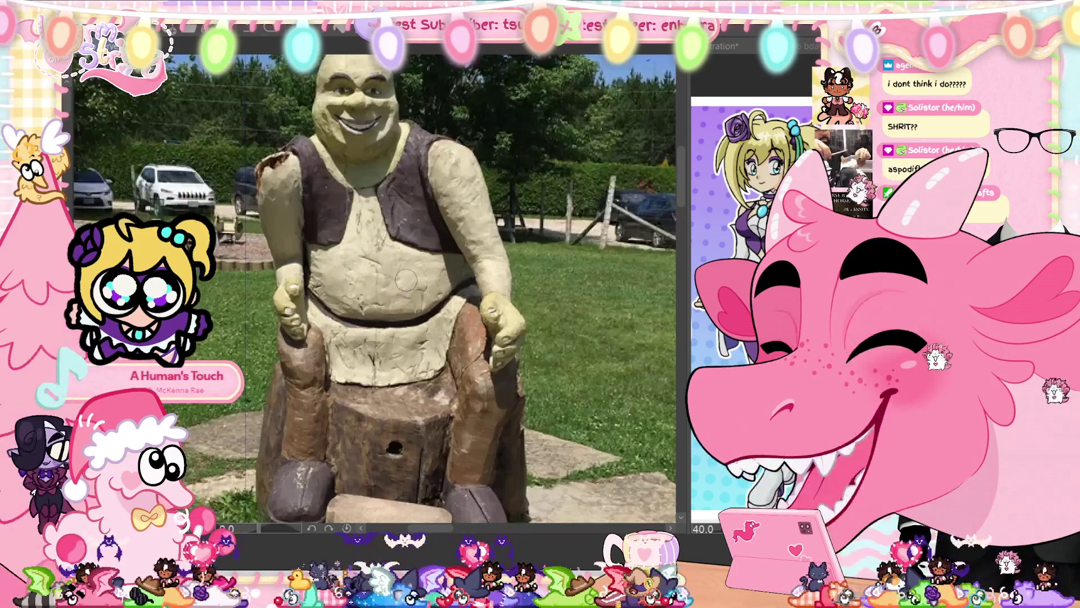
mouse_move(360, 272)
mouse_down()
mouse_move(332, 270)
mouse_move(363, 265)
mouse_up()
key(ctrl+z)
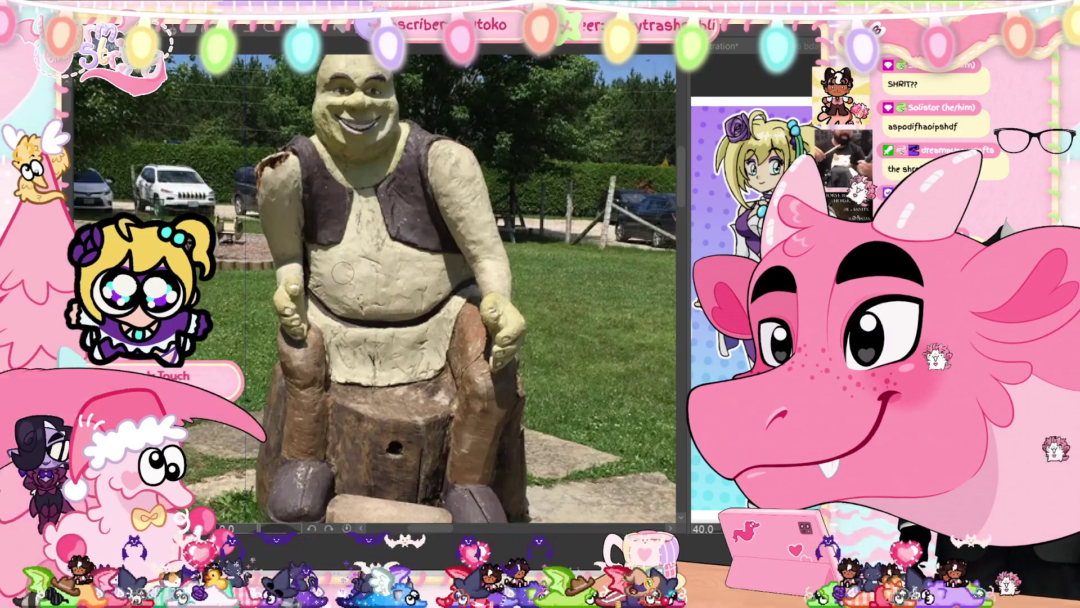
mouse_move(340, 250)
mouse_down()
mouse_move(307, 338)
mouse_move(377, 265)
mouse_move(344, 243)
mouse_up()
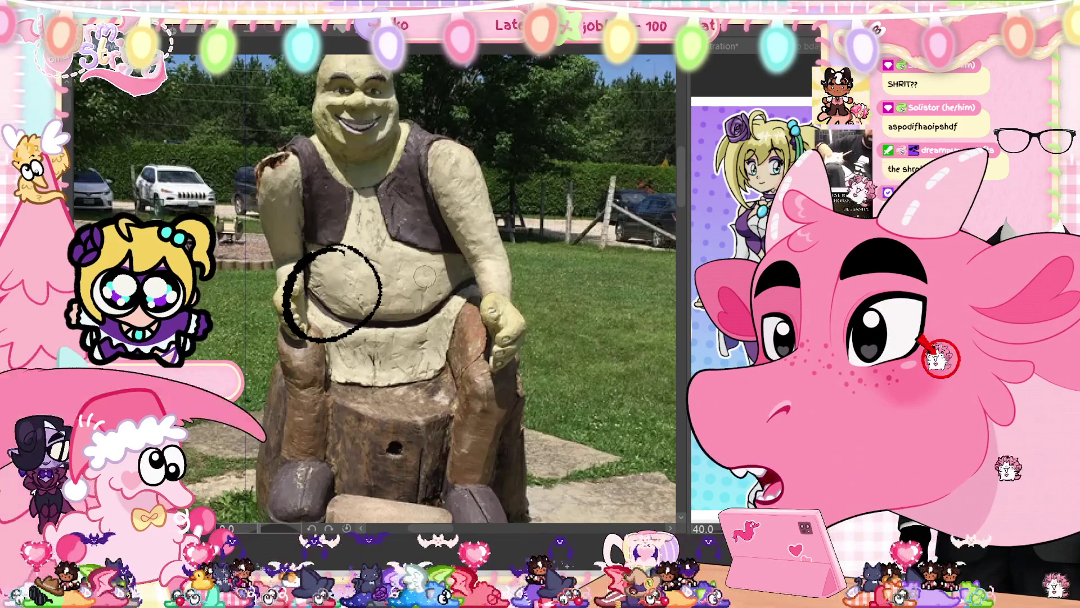
- Draw black circles on the statue's chest, undoing the misplaced ones
drag(427, 251, 431, 254)
key(ctrl+z)
key(ctrl+z)
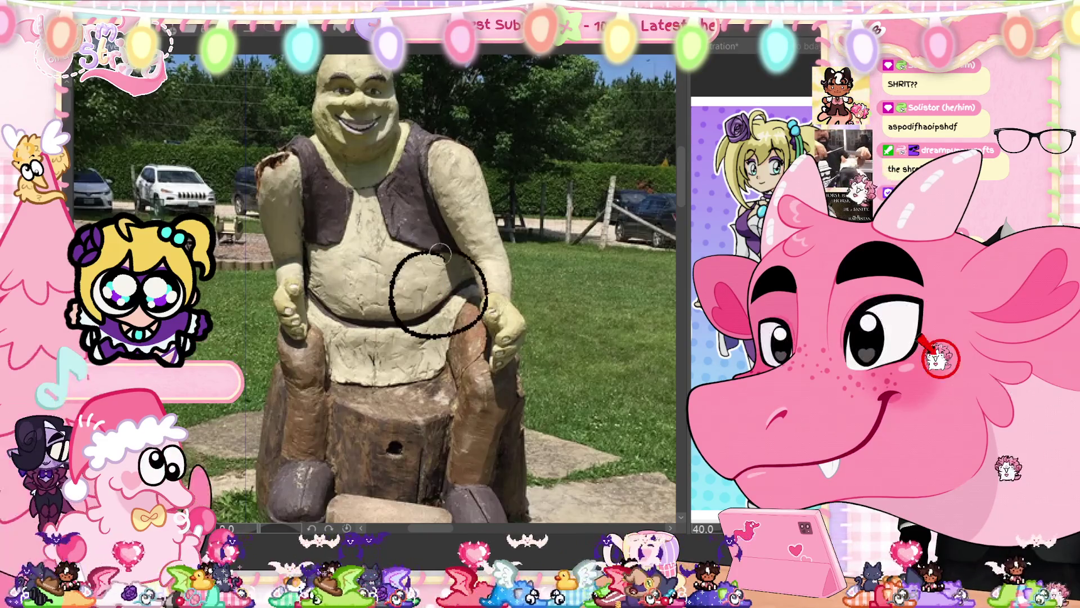
drag(360, 264, 376, 318)
key(ctrl+z)
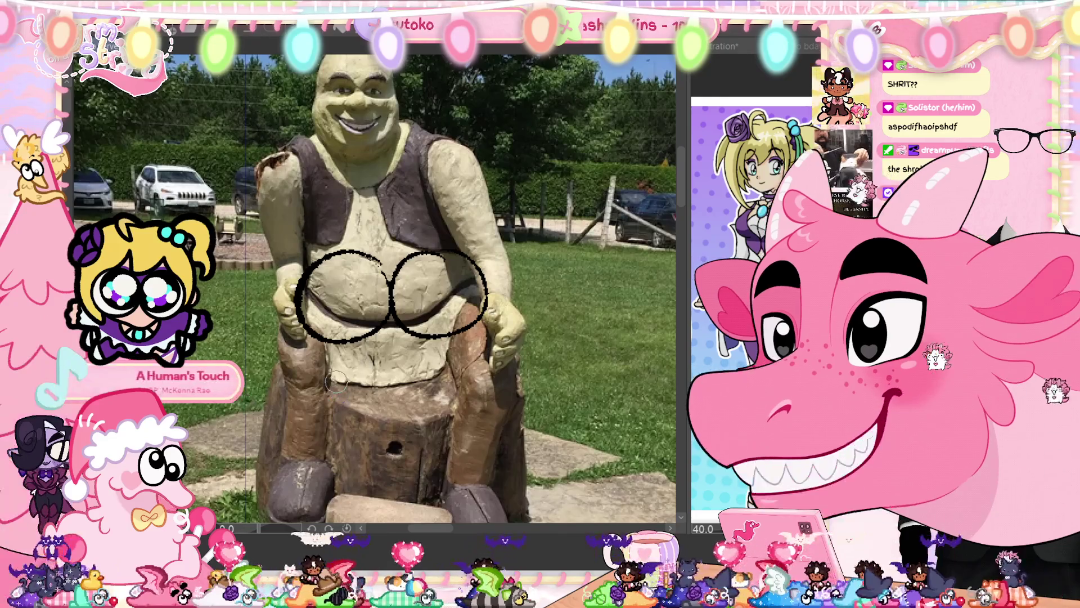
- Sketch a small black figure below the circles, ending in a hooked lower-left line
mouse_move(339, 385)
mouse_down()
mouse_move(370, 371)
mouse_move(379, 383)
mouse_up()
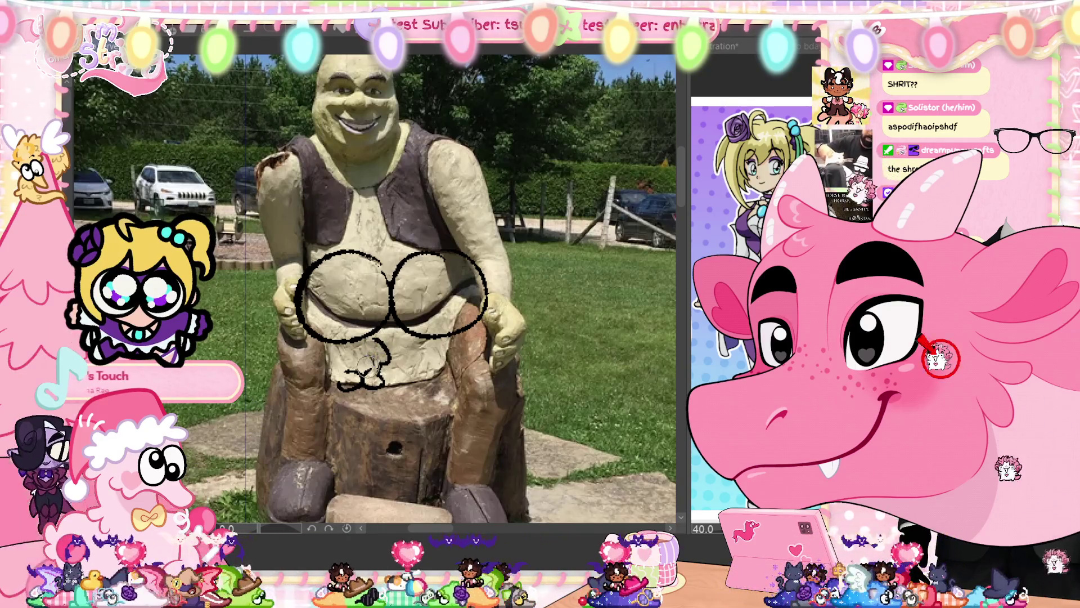
mouse_move(349, 350)
mouse_down()
mouse_move(369, 366)
mouse_move(336, 373)
mouse_up()
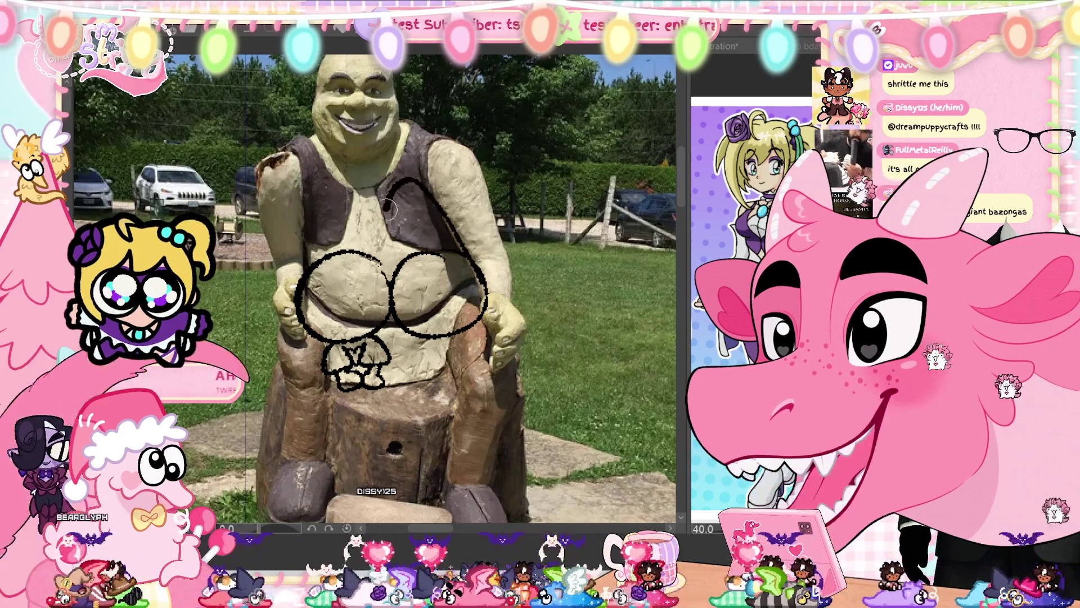
drag(390, 200, 382, 281)
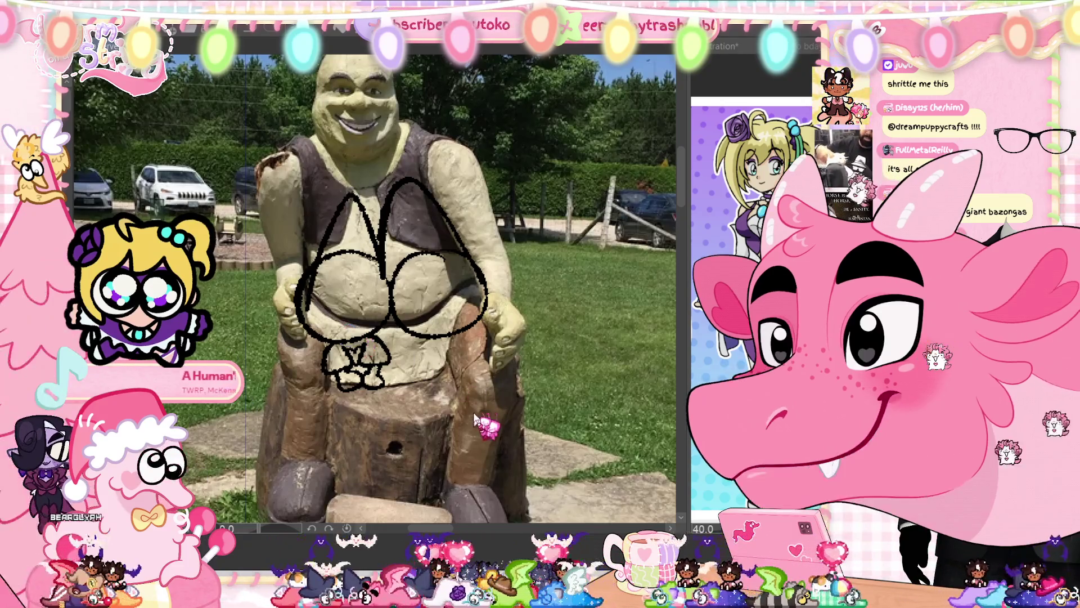
key(ctrl+z)
key(ctrl+z)
key(ctrl+z)
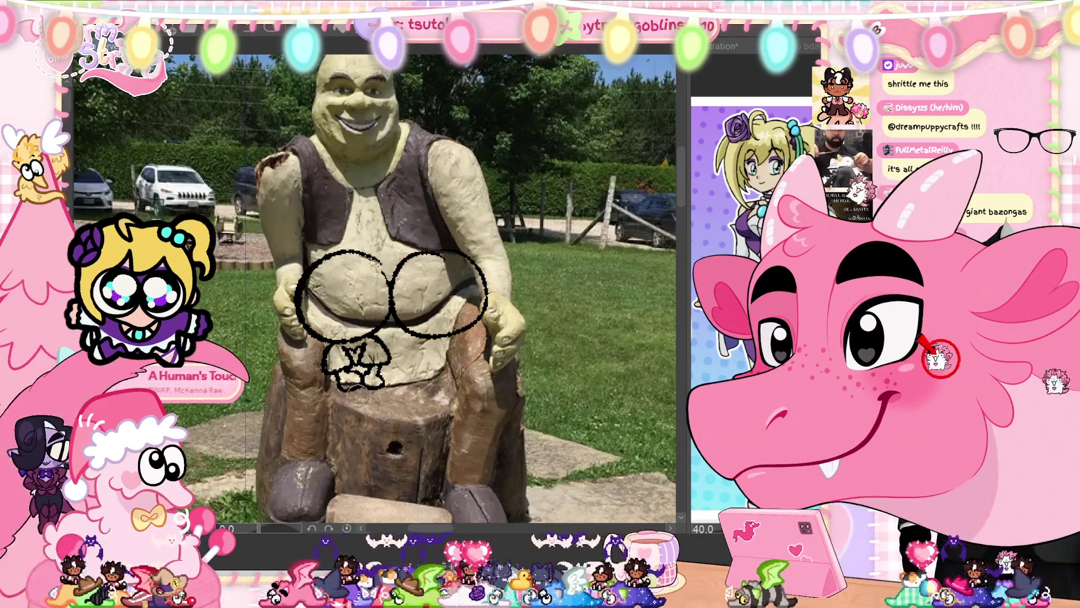
mouse_move(338, 389)
mouse_down()
mouse_move(343, 408)
mouse_move(382, 417)
mouse_move(354, 396)
mouse_move(377, 408)
mouse_move(340, 403)
mouse_up()
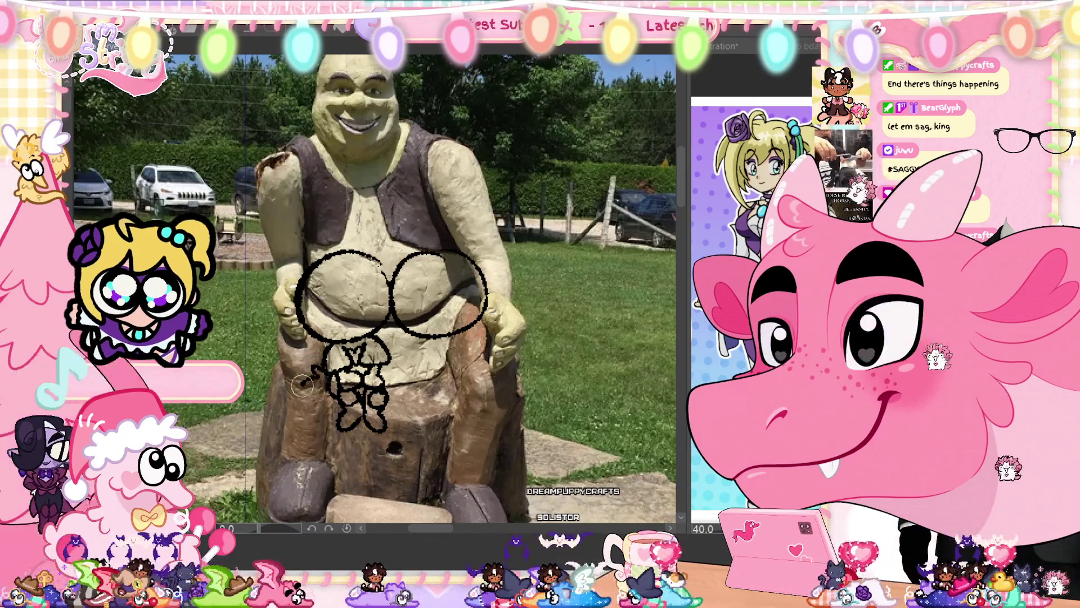
drag(306, 419, 316, 437)
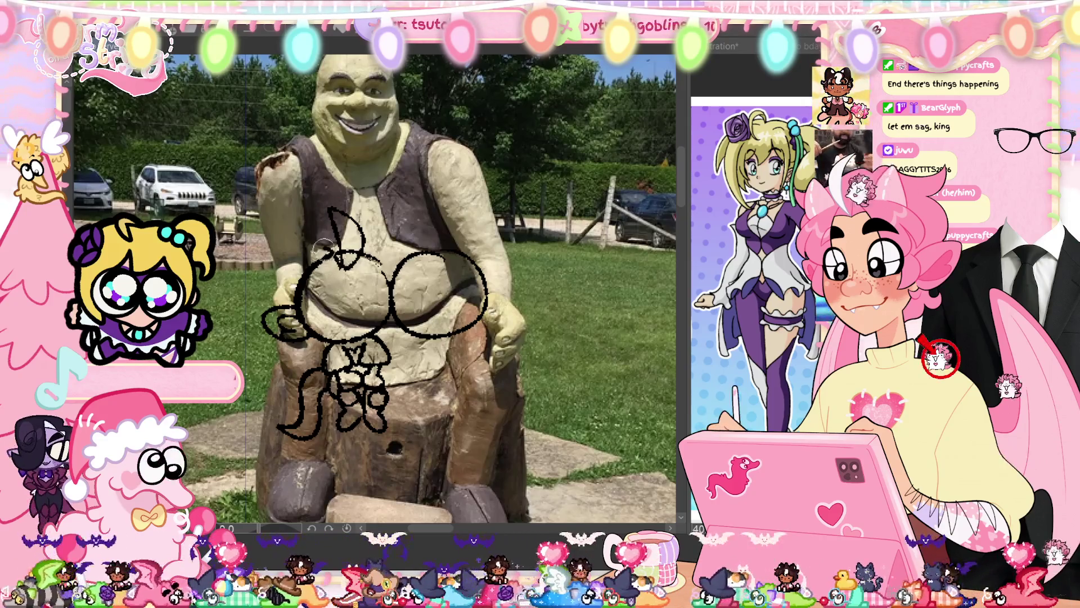
- Add a bow-shaped hair outline on the left and a zigzag beside the cat ear
mouse_move(318, 265)
mouse_down()
mouse_move(284, 296)
mouse_move(304, 281)
mouse_up()
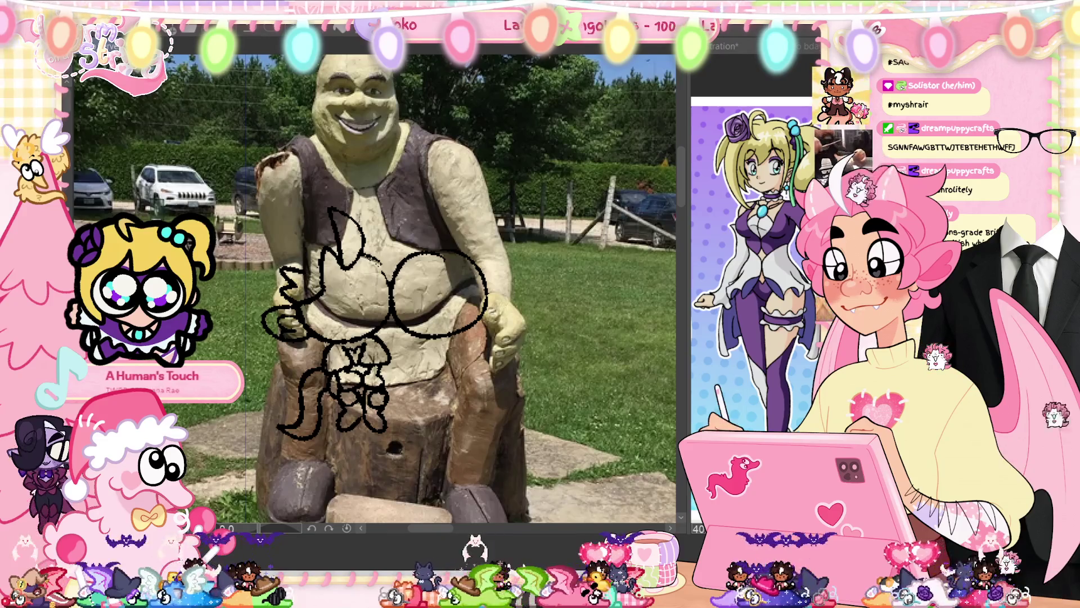
scroll(426, 531, left, 1)
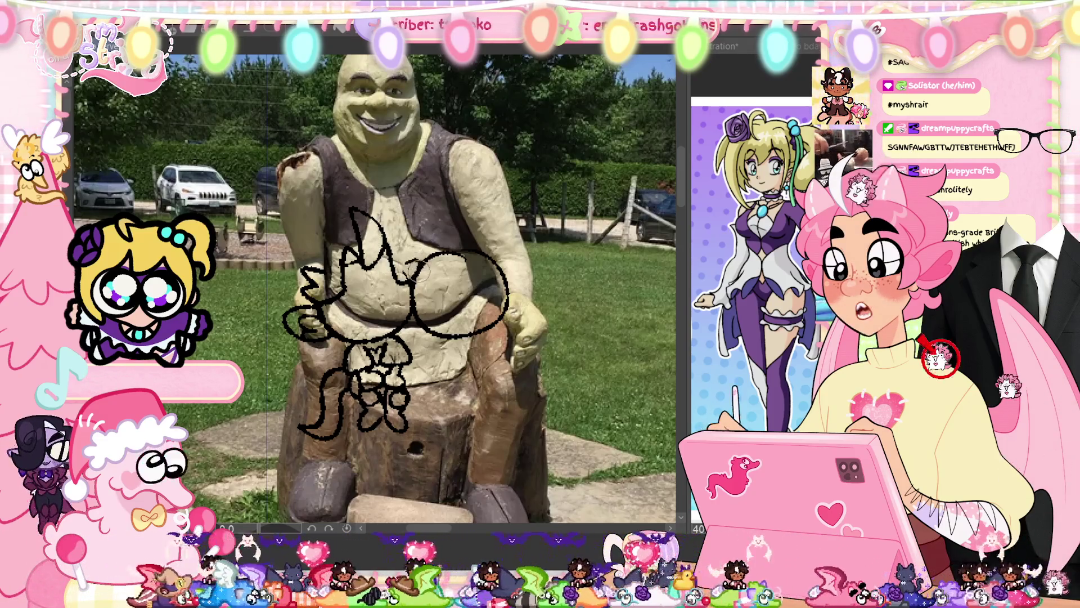
mouse_move(397, 241)
mouse_down()
mouse_move(415, 251)
mouse_move(405, 263)
mouse_up()
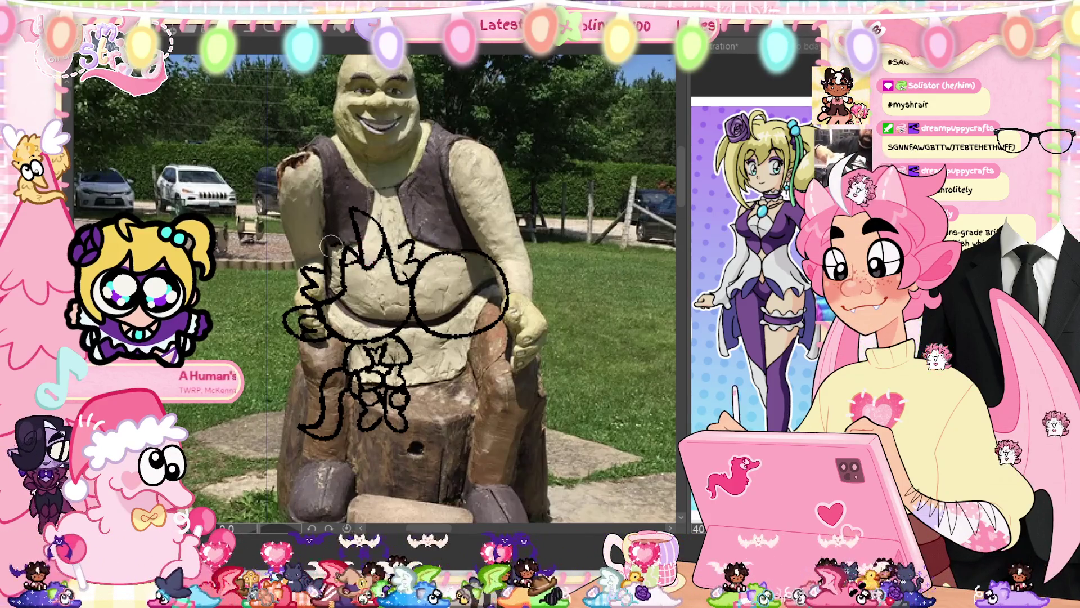
drag(330, 245, 316, 263)
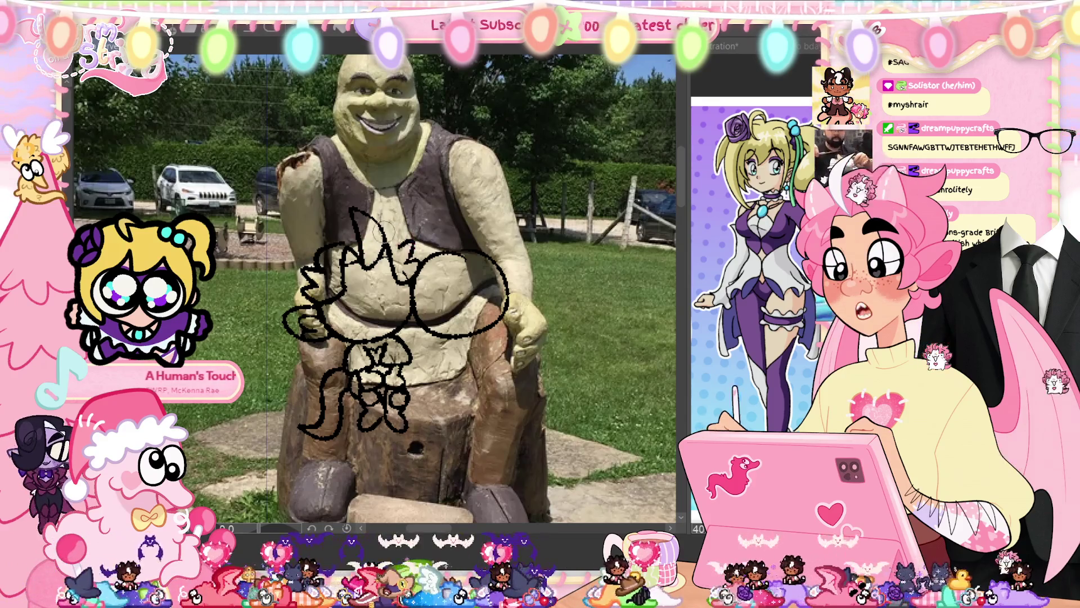
drag(397, 234, 413, 256)
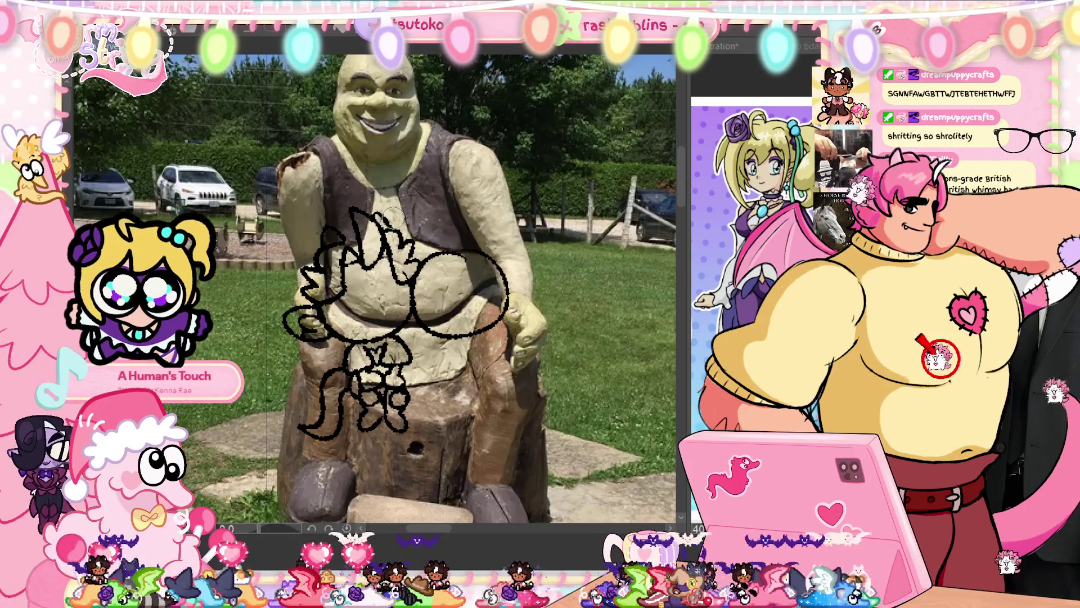
- Add spiky black hair strokes along the doodle's left side
scroll(323, 250, left, 2)
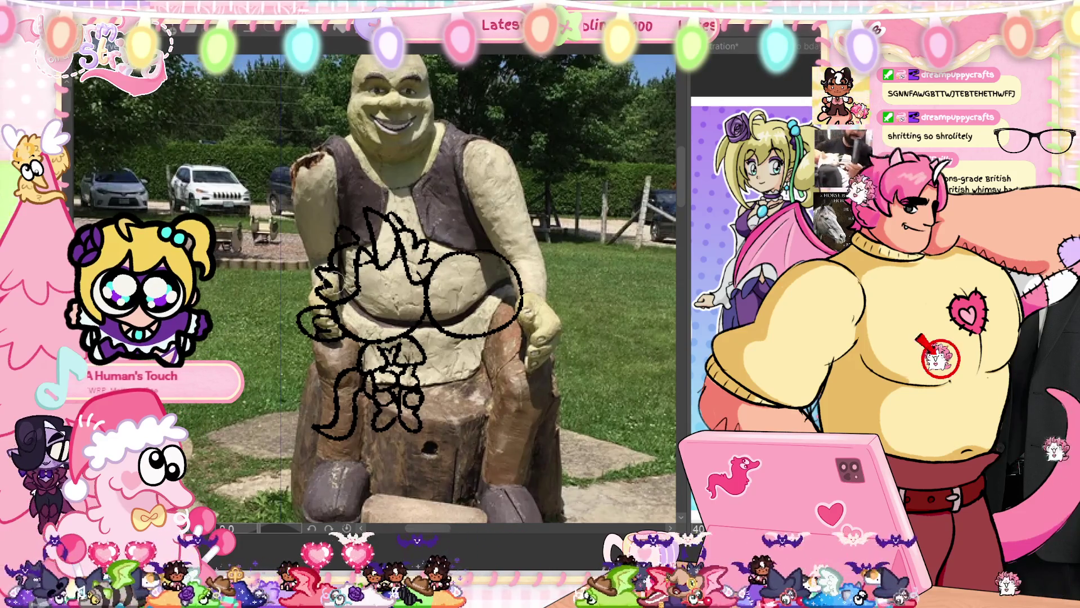
drag(324, 250, 306, 295)
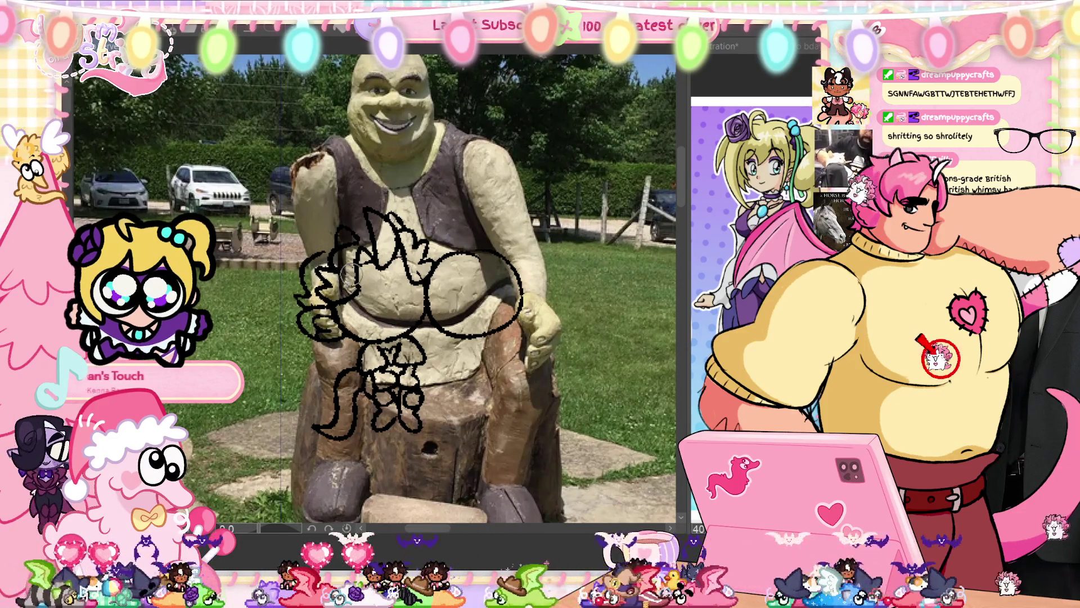
mouse_move(325, 242)
mouse_down()
mouse_move(303, 299)
mouse_move(313, 304)
mouse_up()
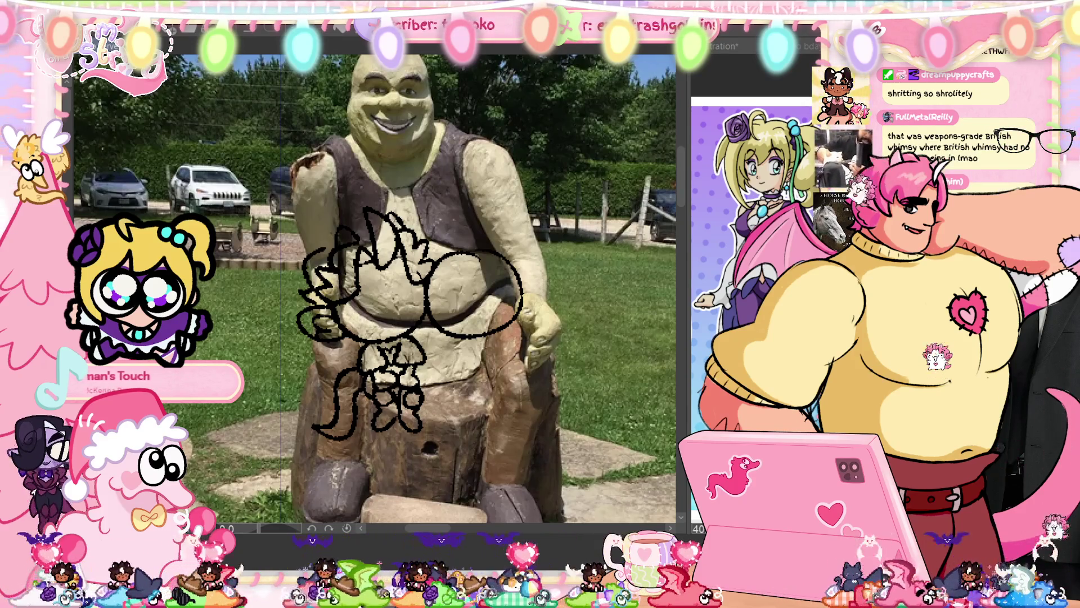
drag(422, 529, 418, 529)
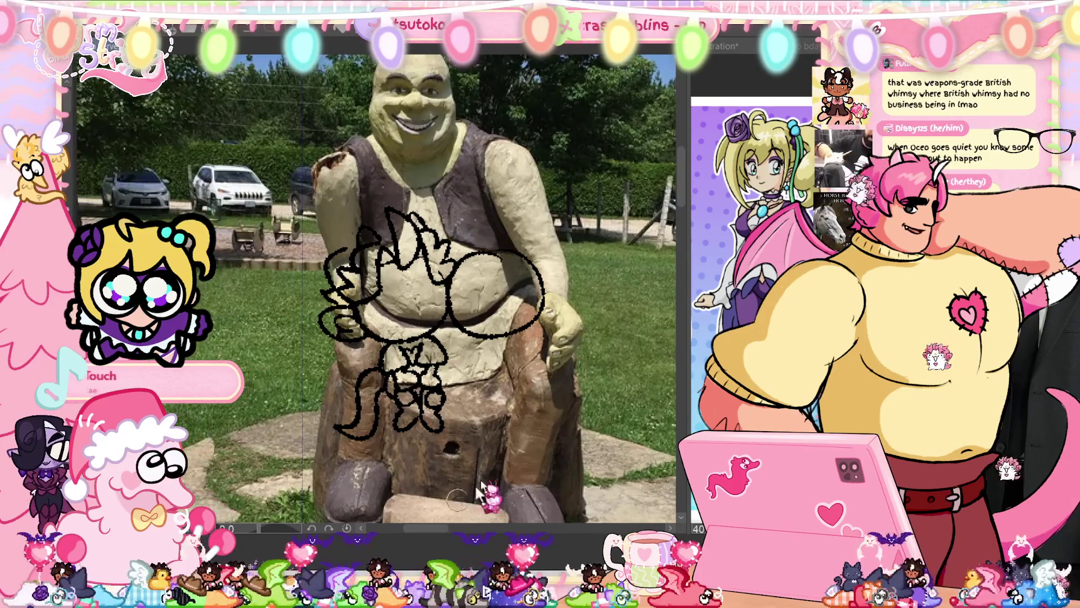
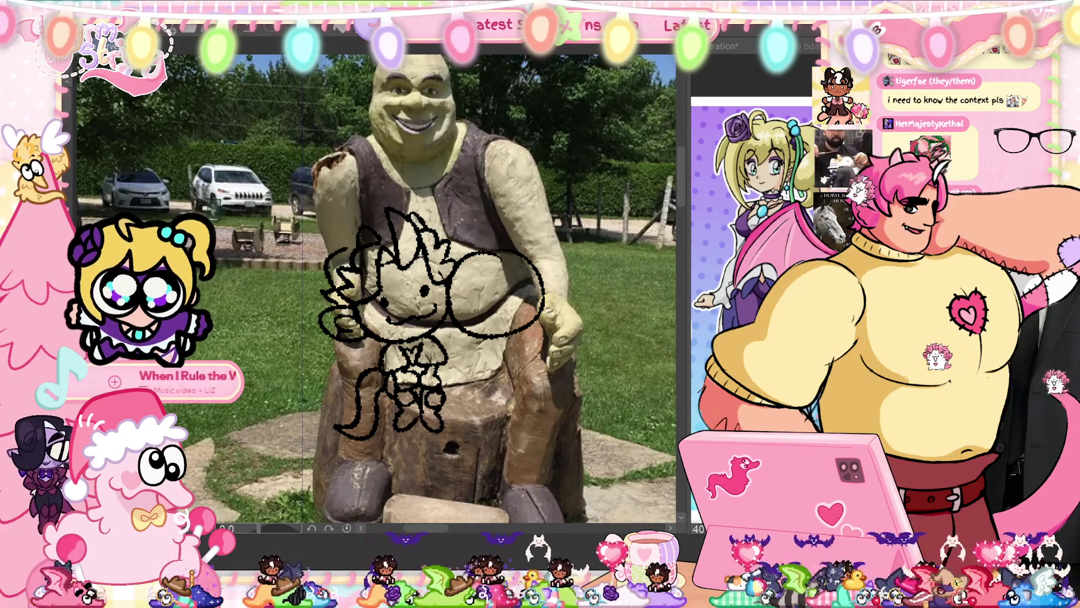
- Sketch face lines inside the second chibi's round head and a curved arm to its right
scroll(458, 476, left, 2)
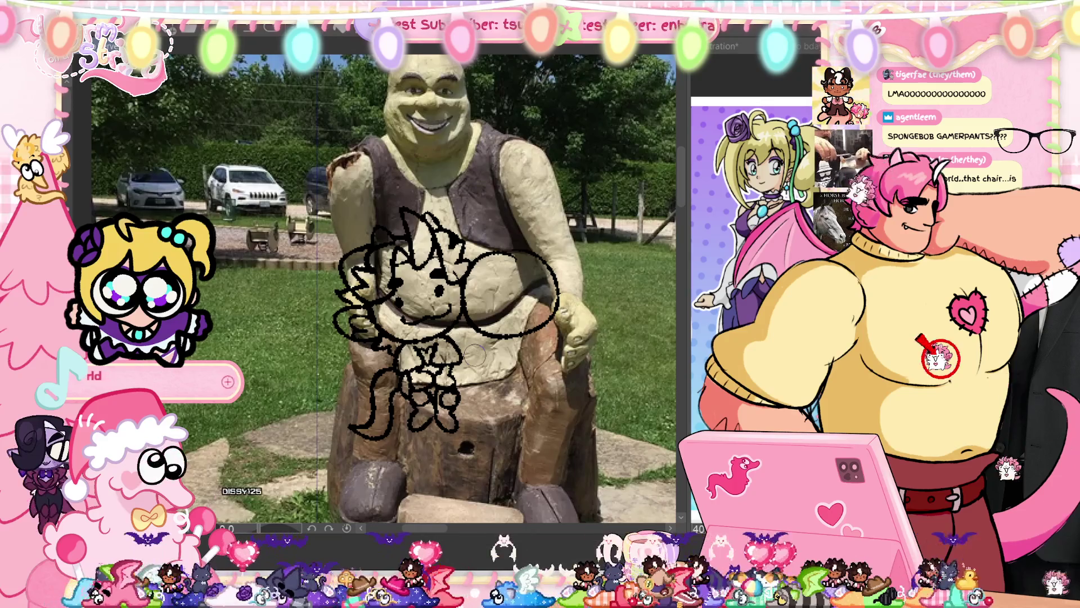
scroll(475, 353, right, 3)
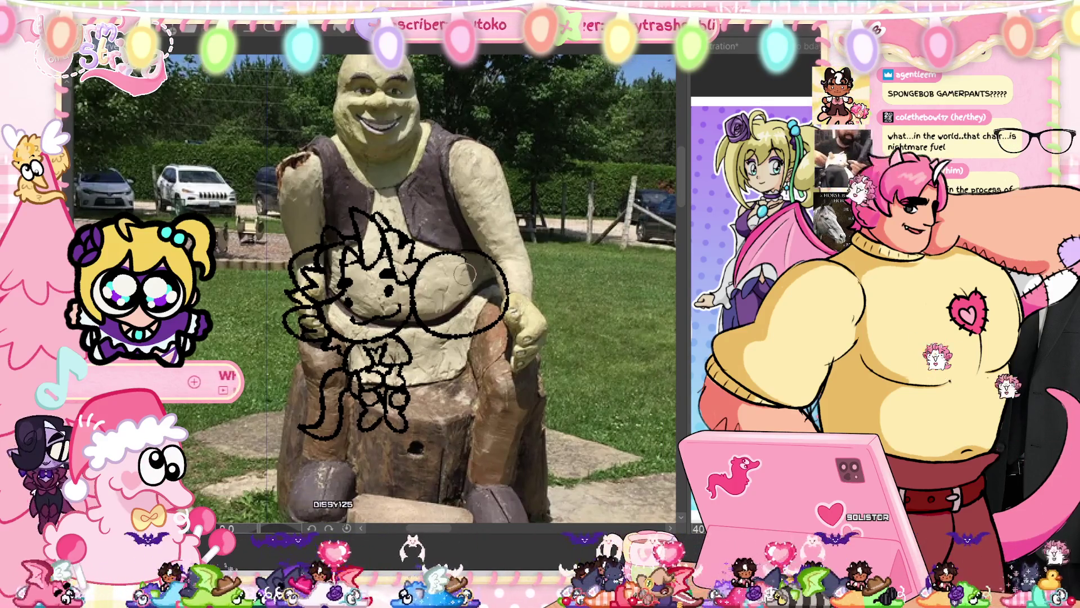
mouse_move(474, 260)
mouse_down()
mouse_move(442, 270)
mouse_move(470, 261)
mouse_up()
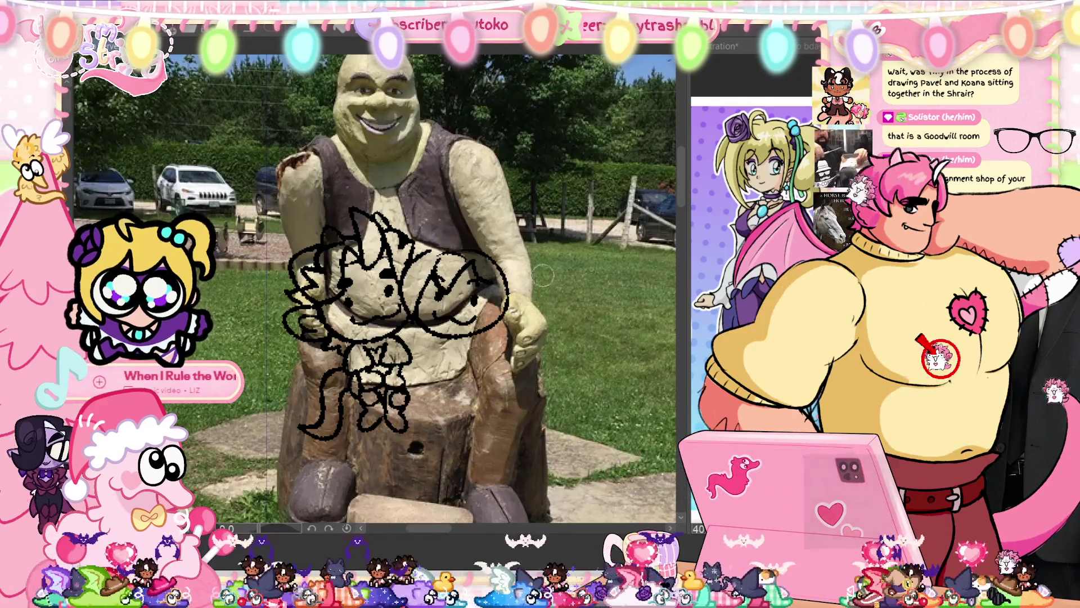
mouse_move(500, 265)
mouse_down()
mouse_move(523, 248)
mouse_move(546, 250)
mouse_up()
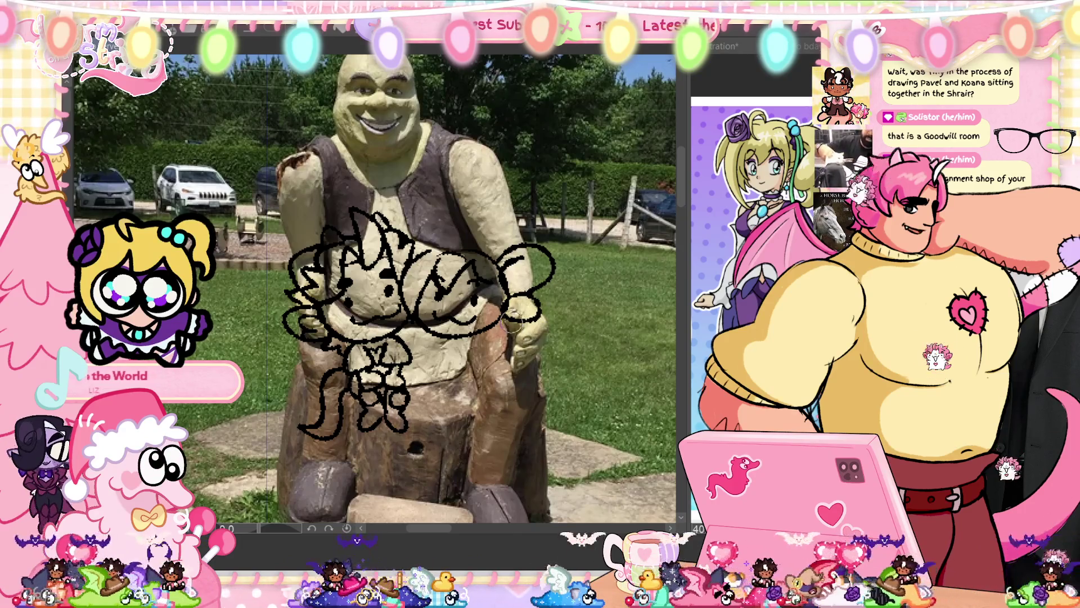
- Draw a rough hand shape beside the Shrek statue's right hand
drag(506, 338, 535, 315)
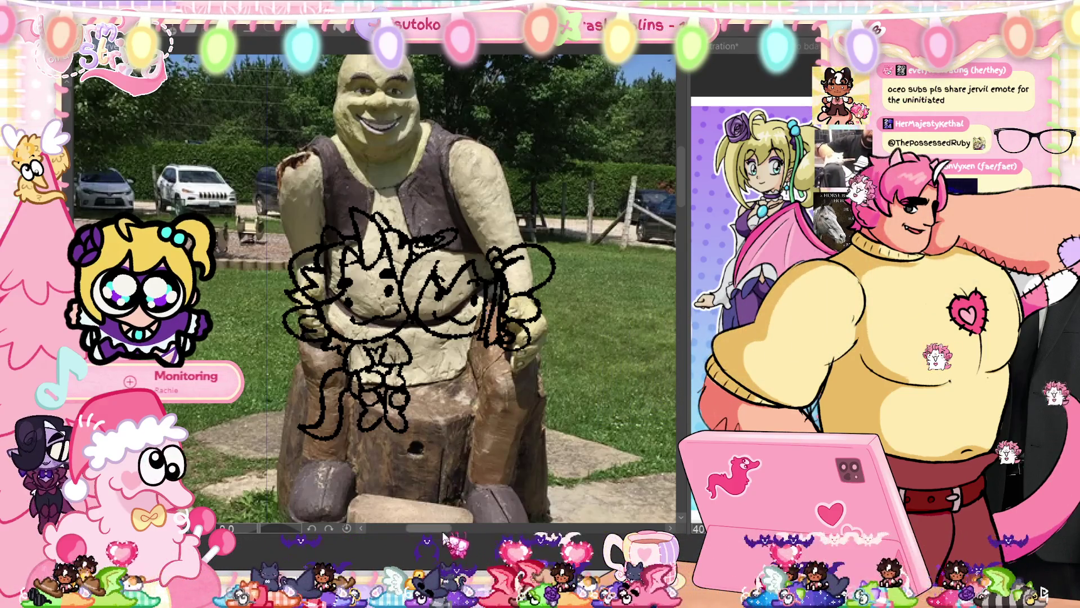
scroll(447, 532, left, 2)
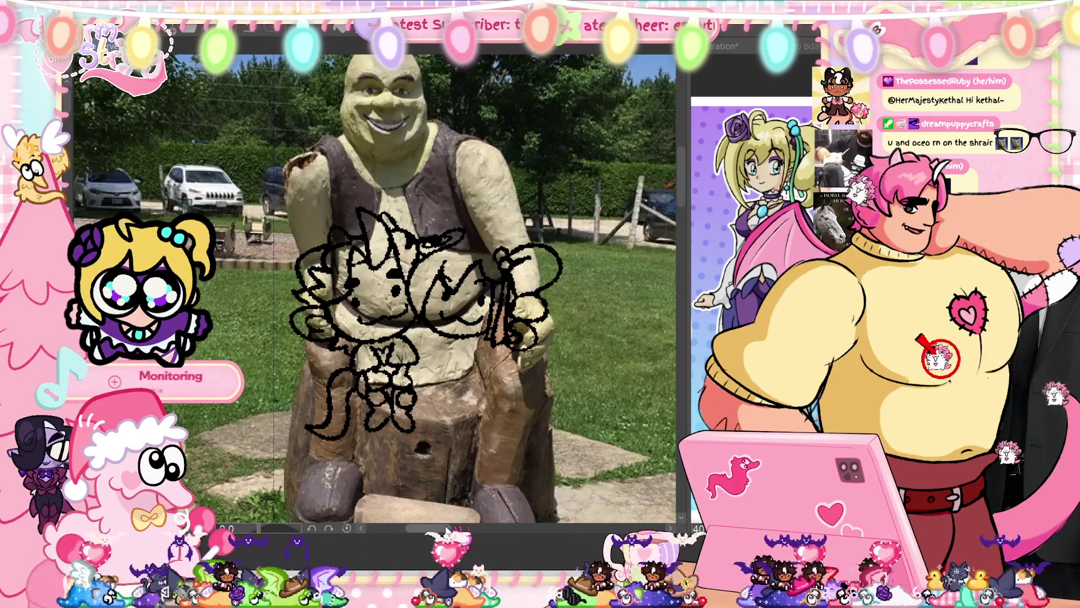
drag(446, 529, 511, 443)
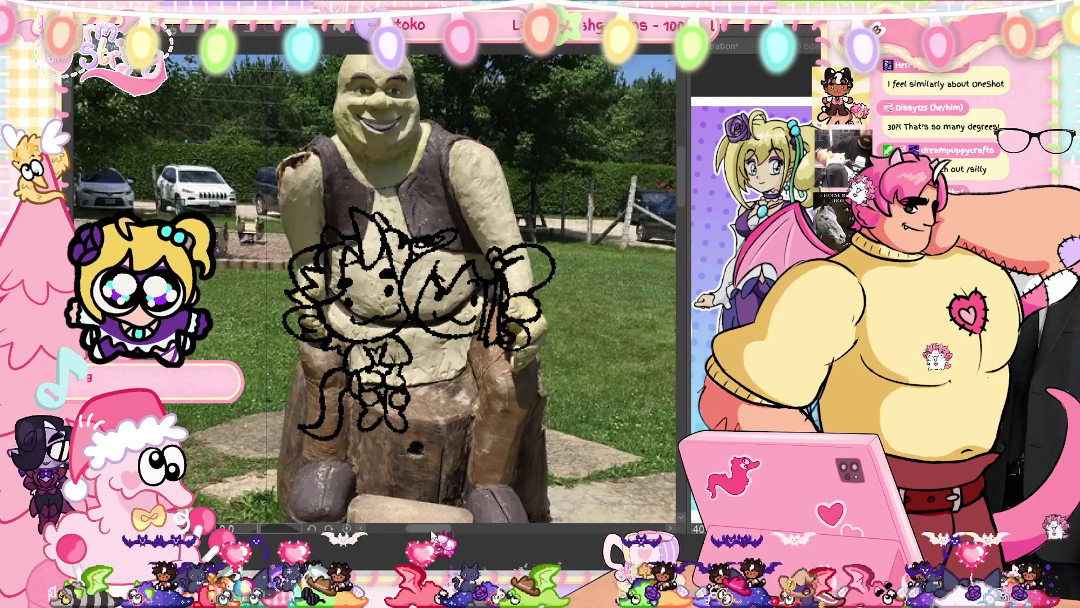
scroll(506, 420, right, 1)
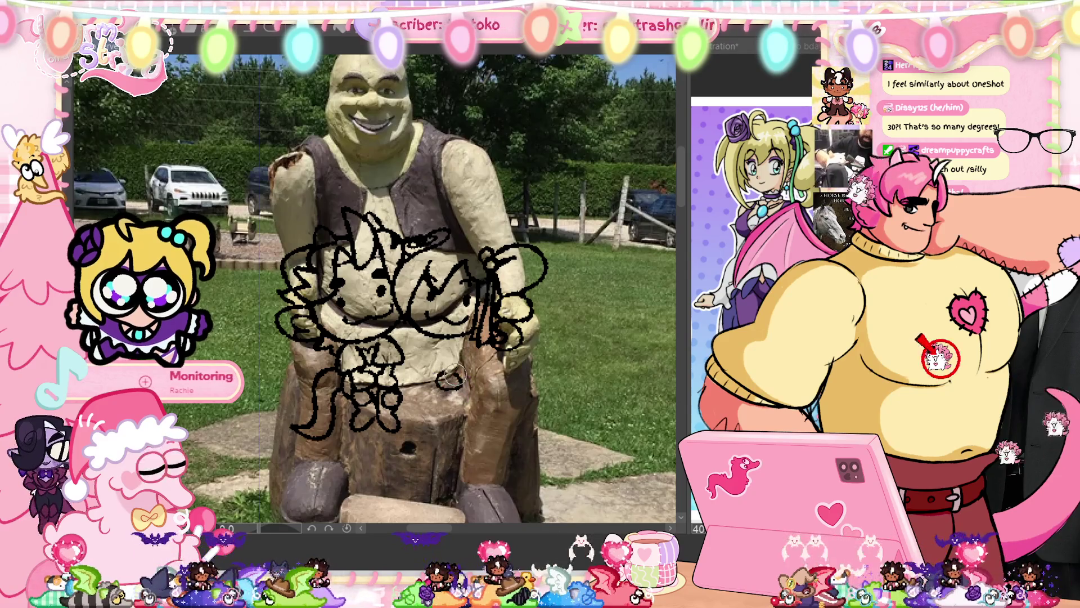
- Add a small loop, a U-shaped body line and a detail mark, then draw the second chibi's legs
drag(453, 375, 442, 383)
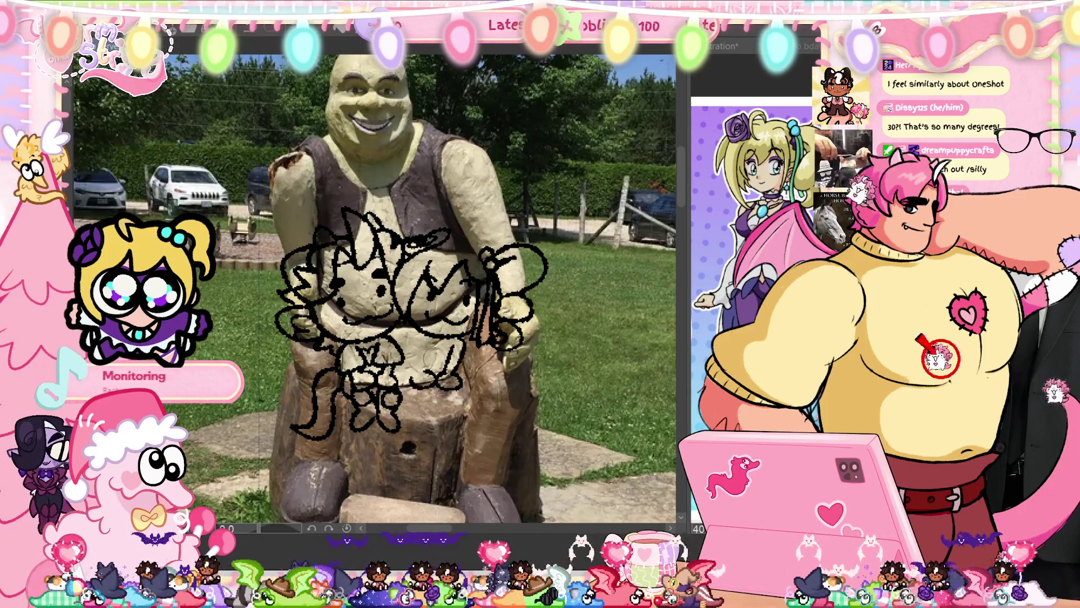
drag(418, 351, 431, 360)
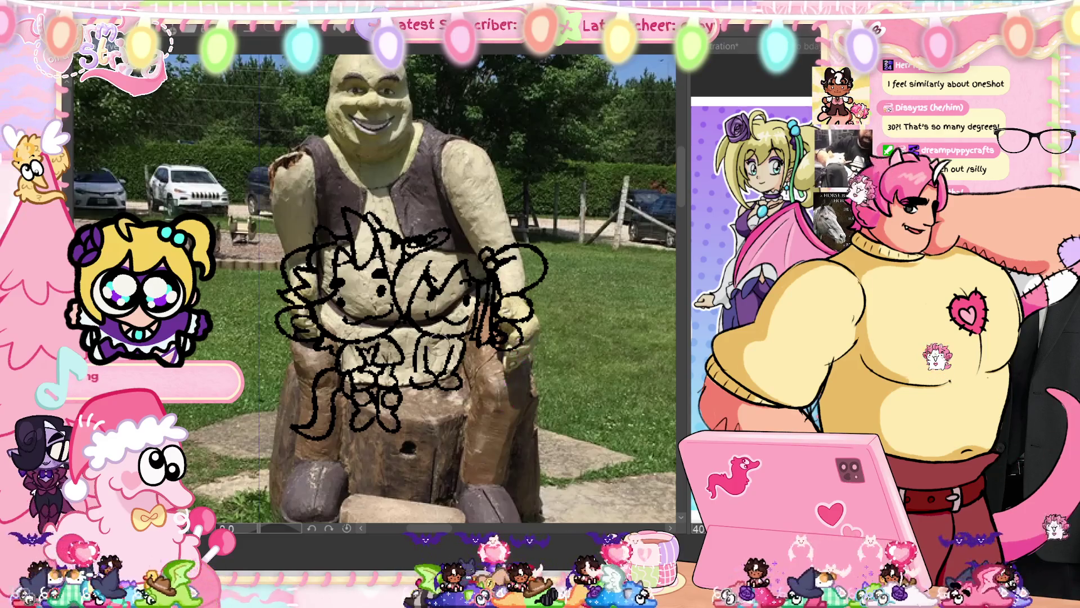
drag(436, 335, 456, 348)
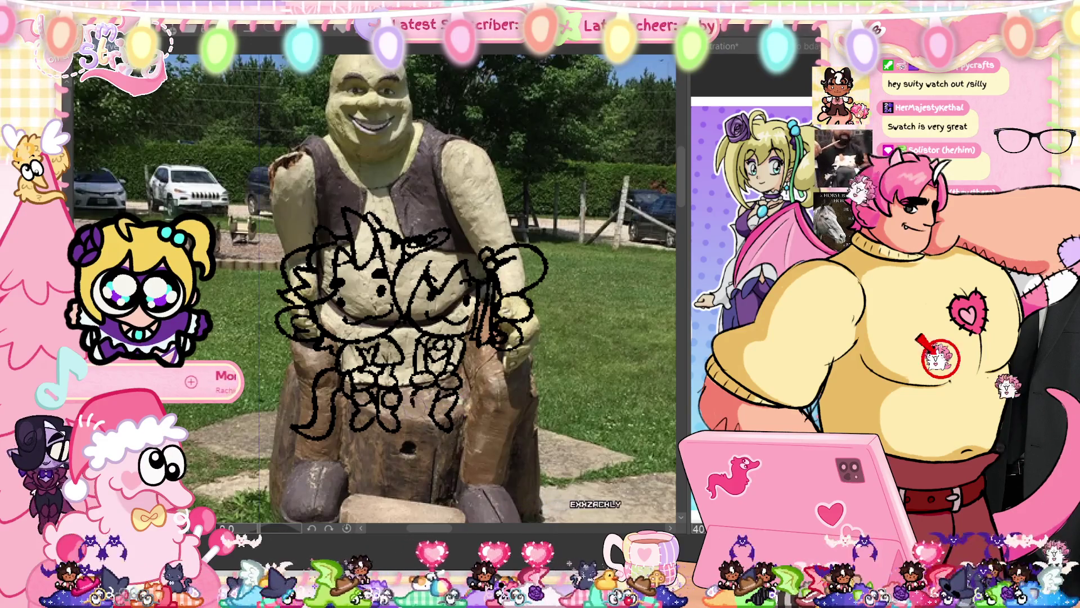
drag(415, 429, 415, 389)
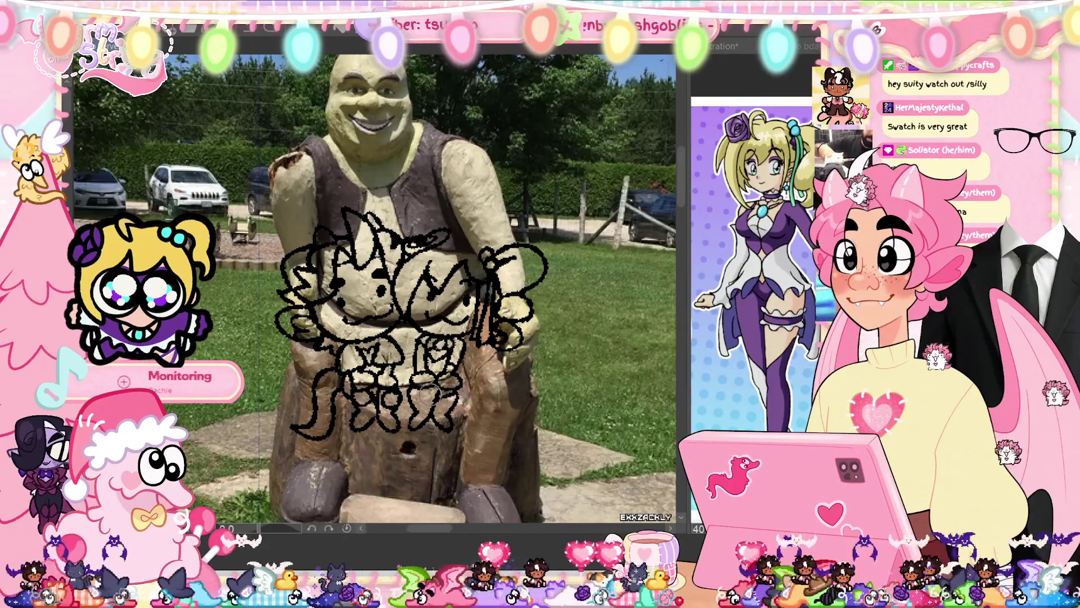
- Refine the leg line, then undo a stray shoulder stroke and the last eraser stroke on the face
drag(416, 399, 445, 391)
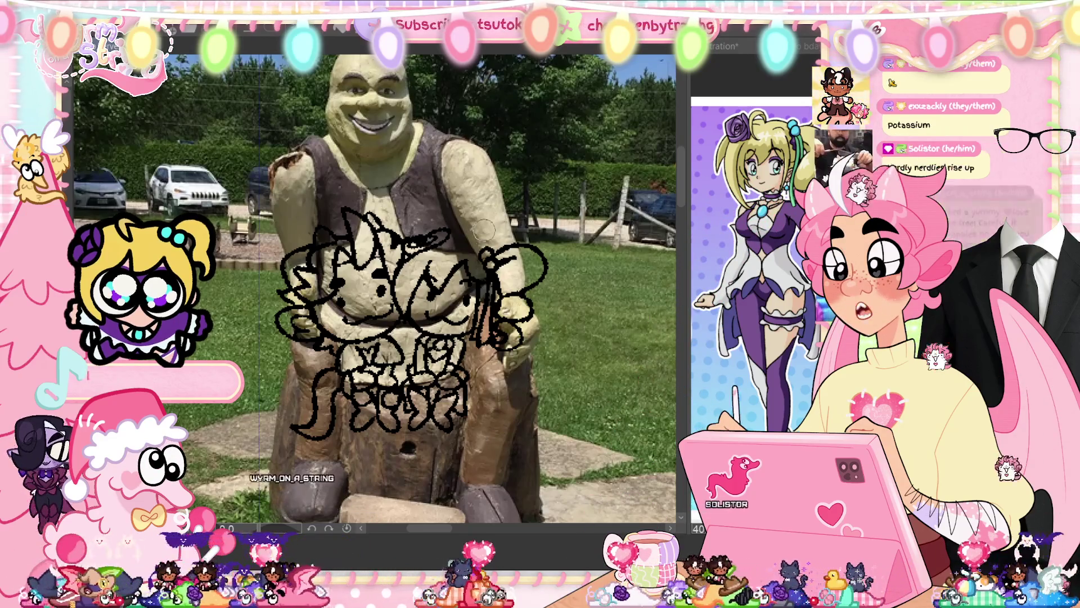
drag(476, 236, 442, 202)
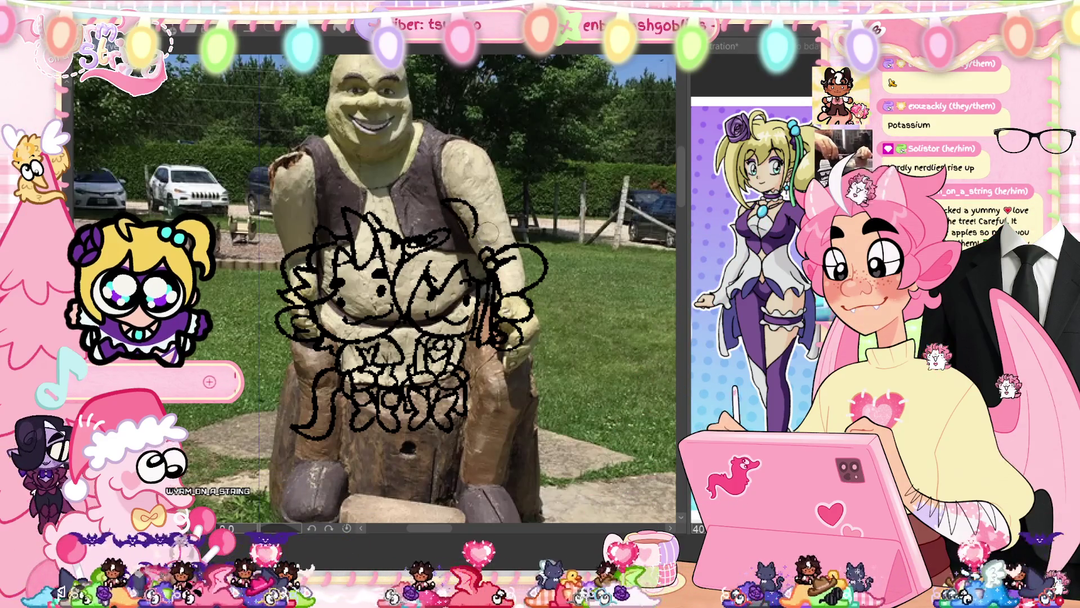
key(ctrl+z)
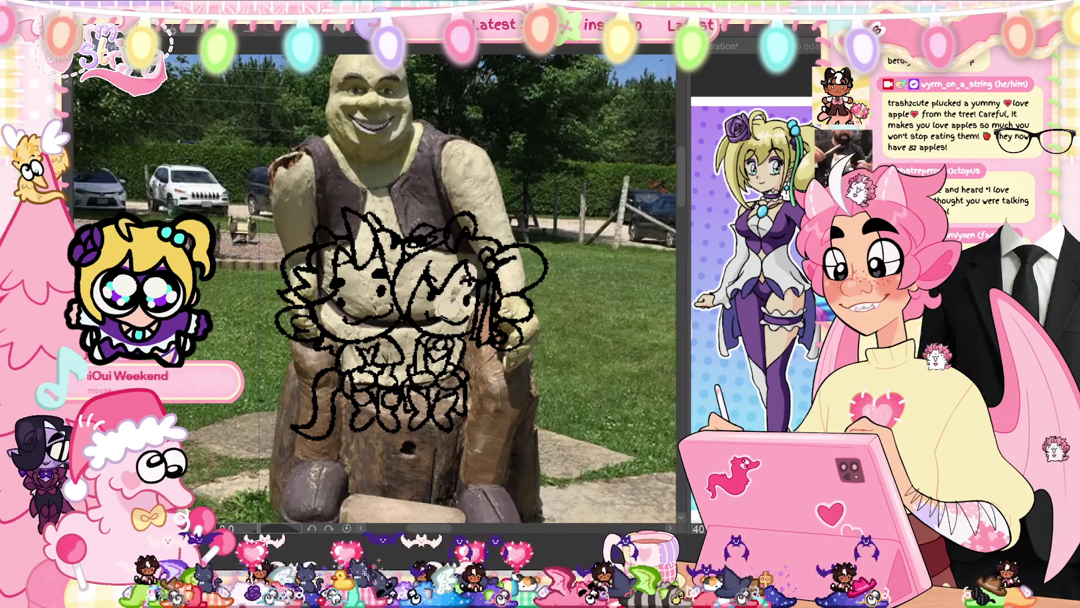
scroll(460, 298, up, 2)
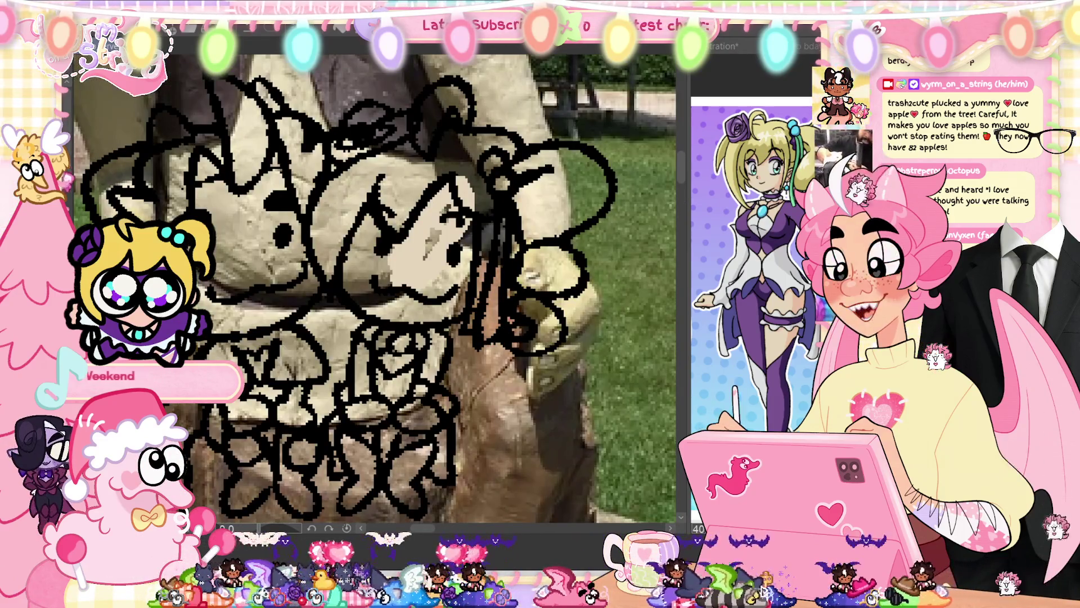
key(ctrl+z)
- Fill the right chibi's face and foot with beige, then begin painting its collar white
mouse_move(372, 319)
mouse_down()
mouse_move(462, 315)
mouse_move(495, 225)
mouse_move(428, 174)
mouse_move(338, 269)
mouse_up()
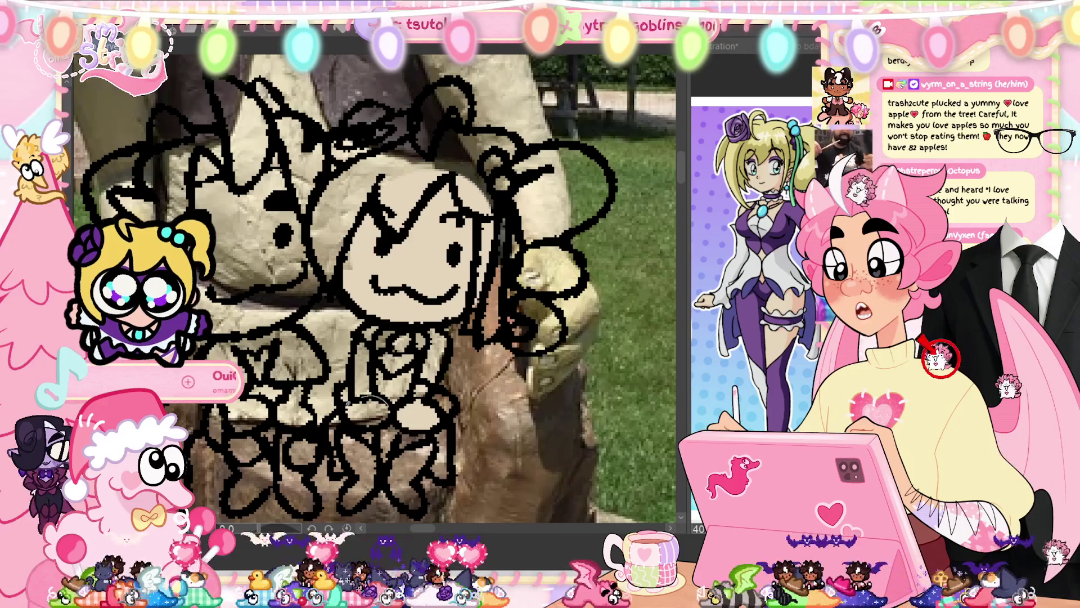
click(369, 411)
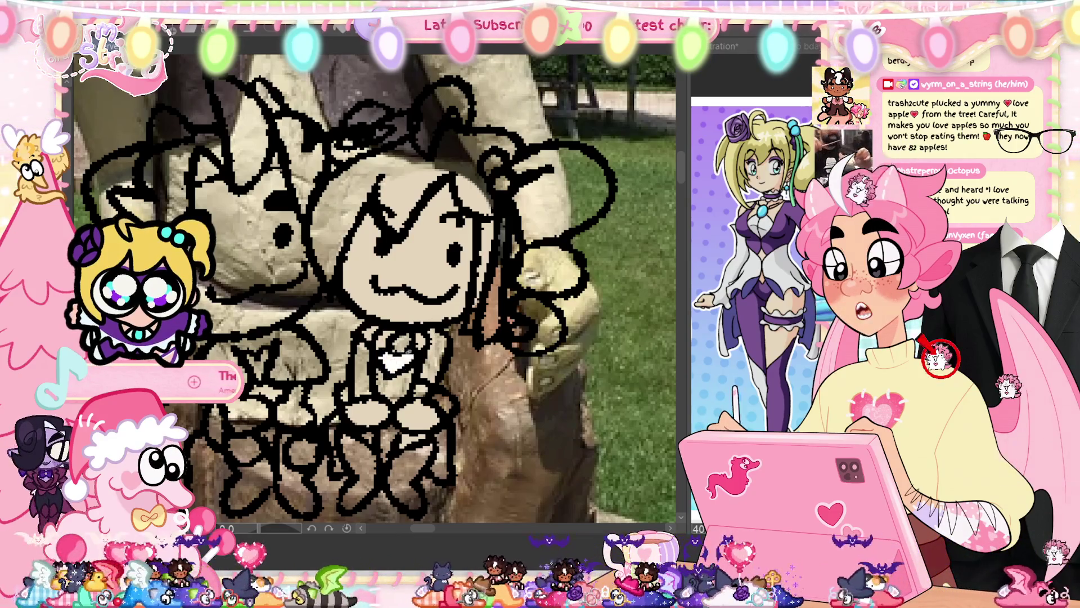
drag(363, 396, 360, 341)
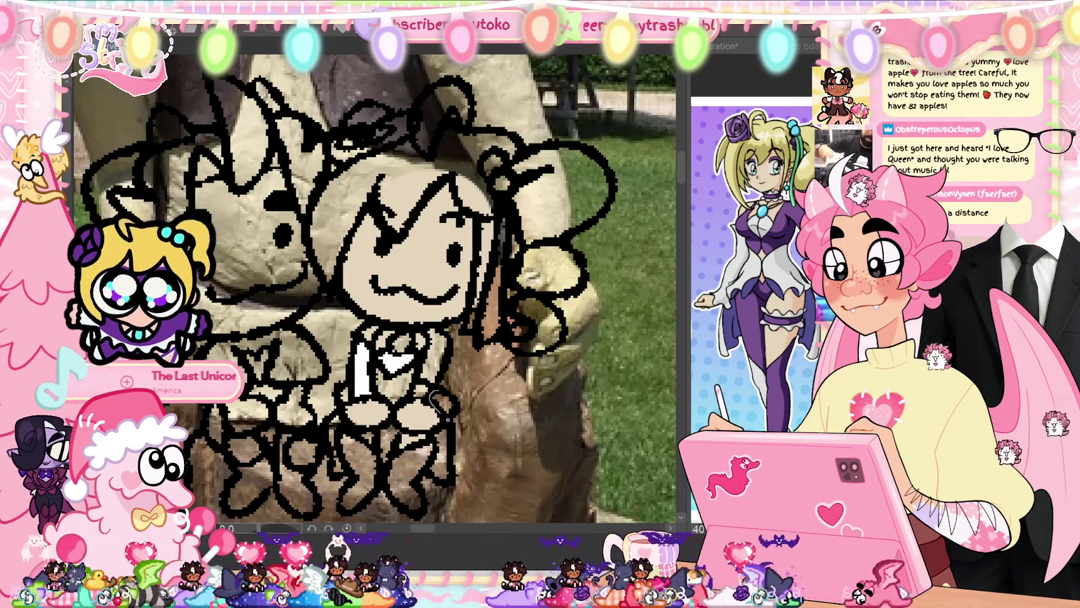
- Paint the chibi's lower right side and lower outfit white
mouse_move(437, 392)
mouse_down()
mouse_move(450, 411)
mouse_move(450, 484)
mouse_move(441, 428)
mouse_up()
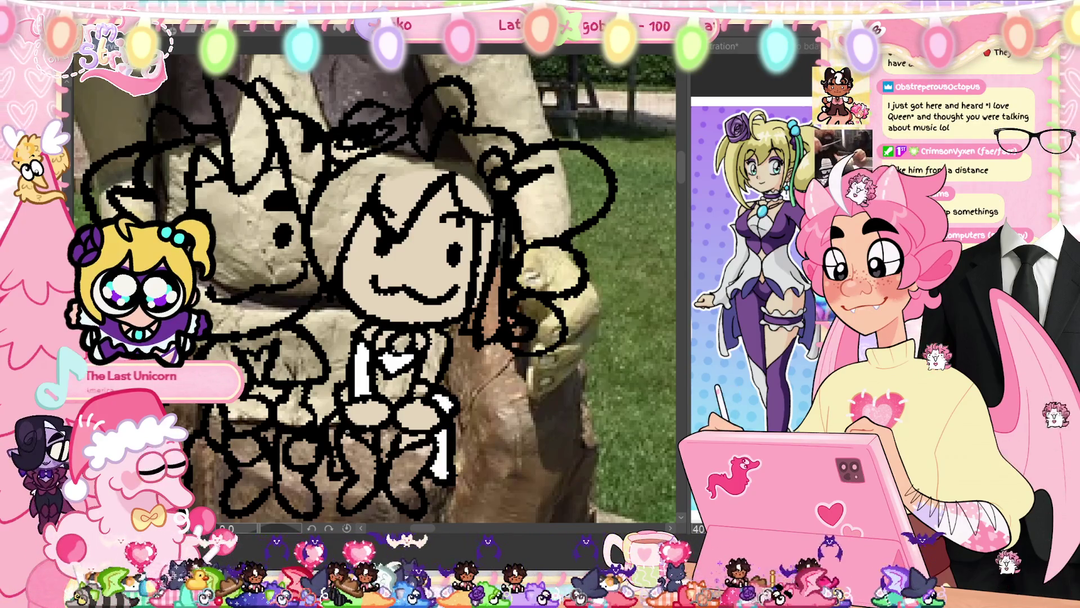
mouse_move(346, 433)
mouse_down()
mouse_move(366, 500)
mouse_move(342, 484)
mouse_move(345, 436)
mouse_move(331, 450)
mouse_move(346, 381)
mouse_move(340, 395)
mouse_up()
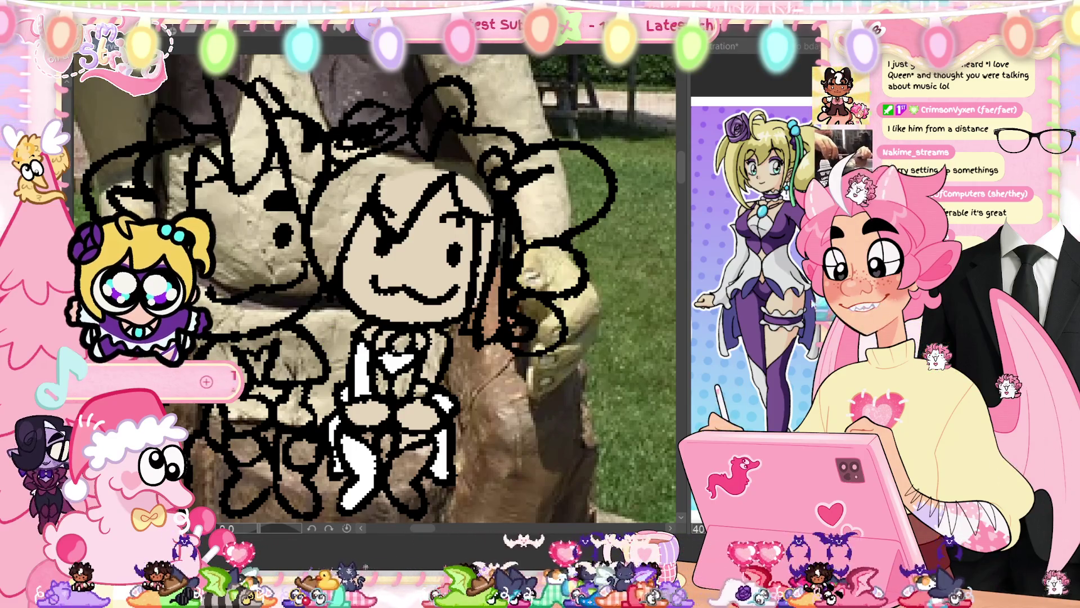
scroll(684, 183, down, 2)
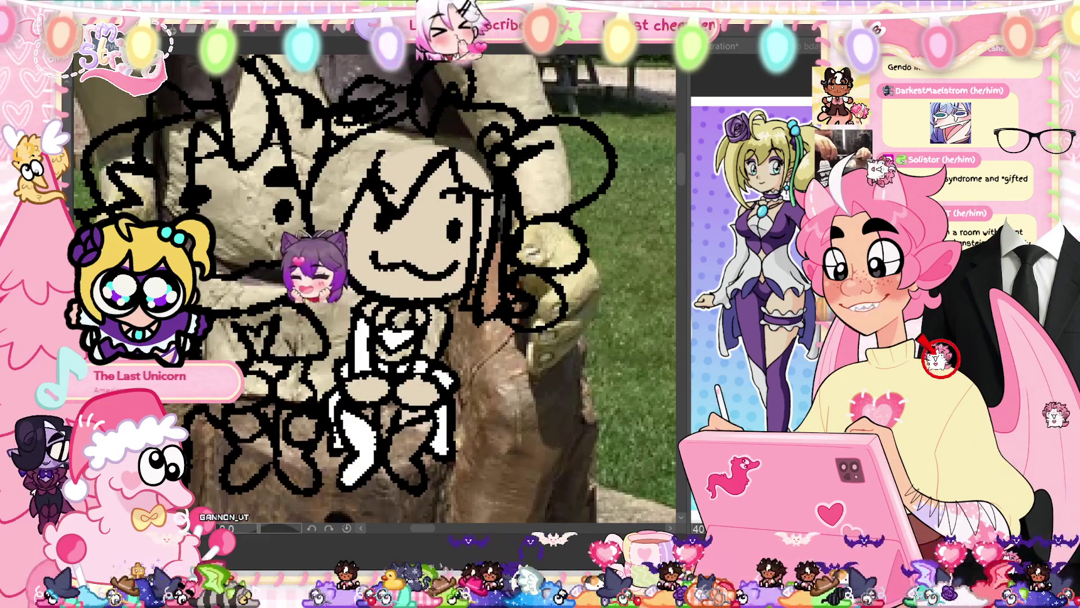
- Fill both legs, the chest and collar, and the head rose with purple and dark purple
drag(392, 427, 409, 492)
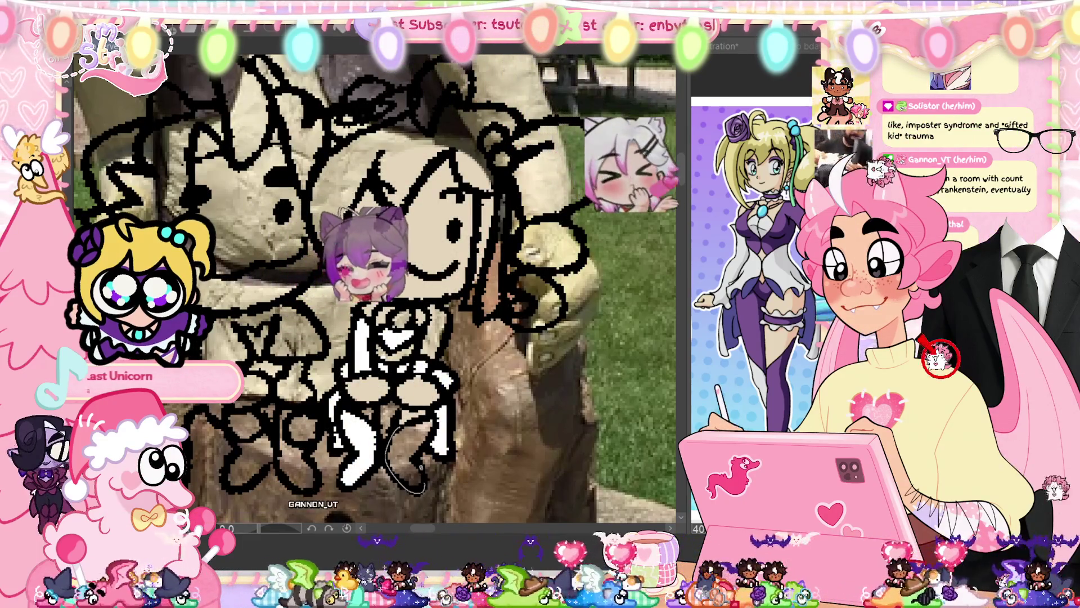
click(409, 467)
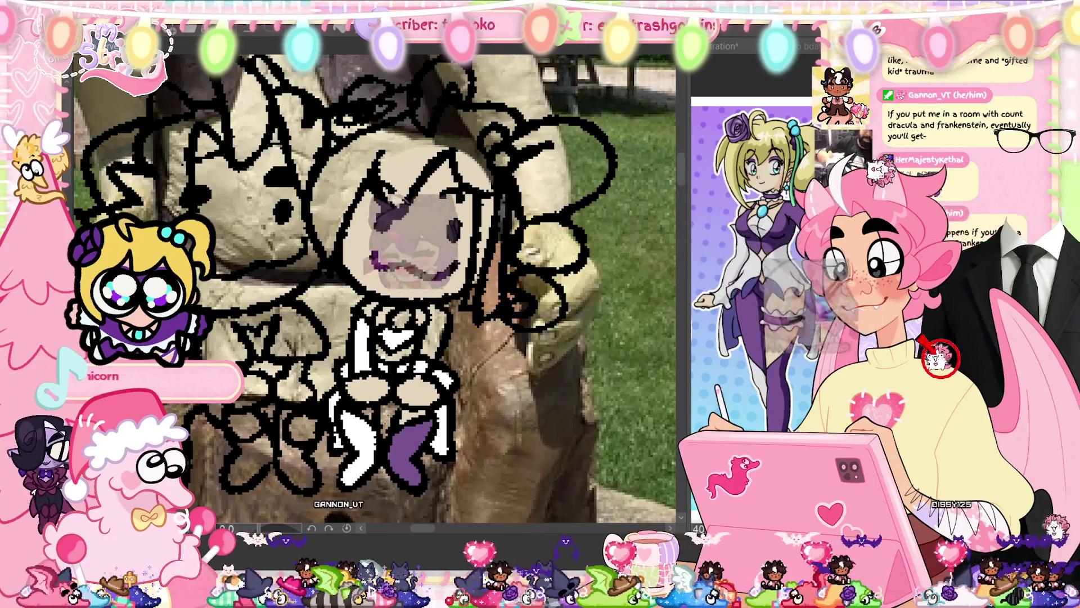
click(367, 417)
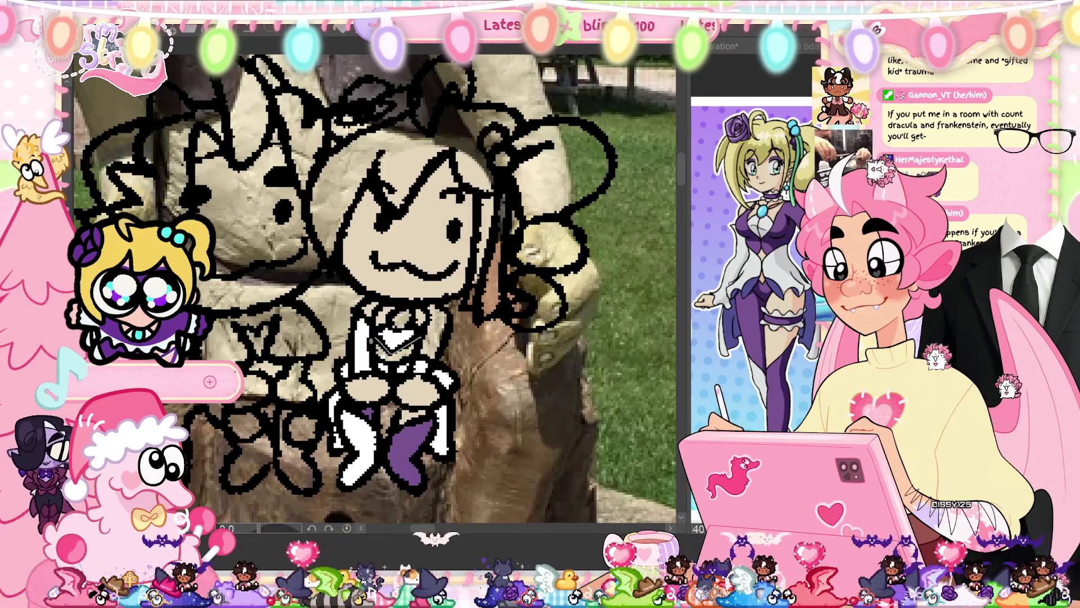
click(396, 344)
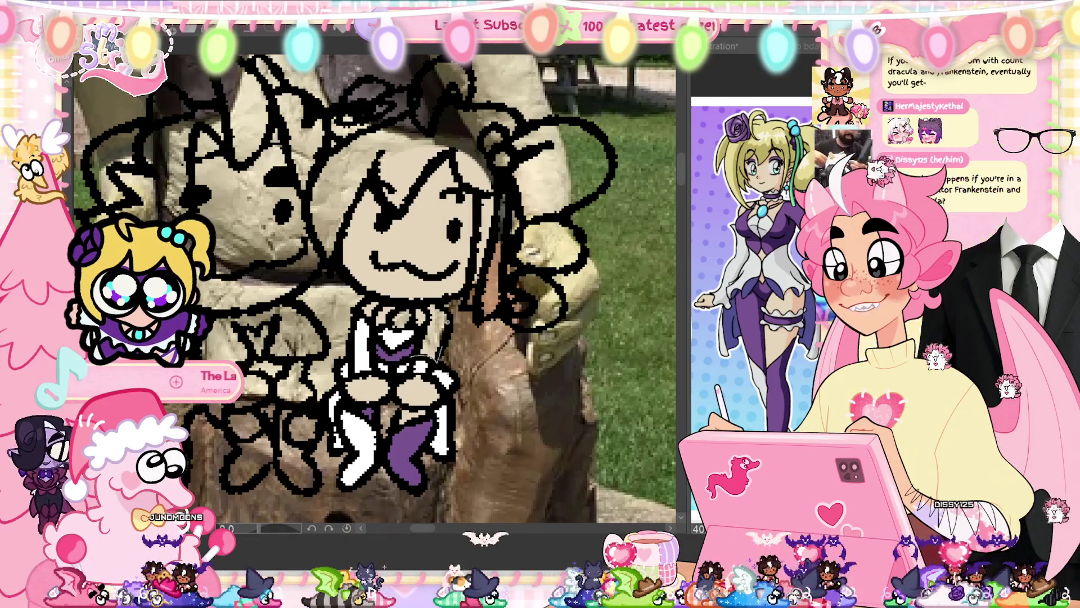
click(437, 324)
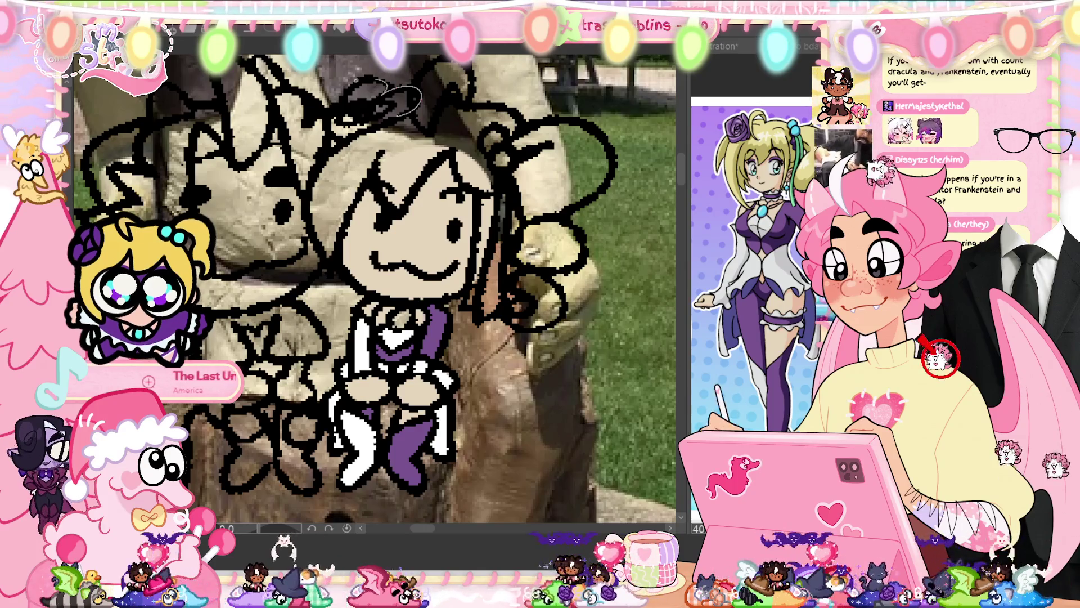
click(365, 101)
click(343, 128)
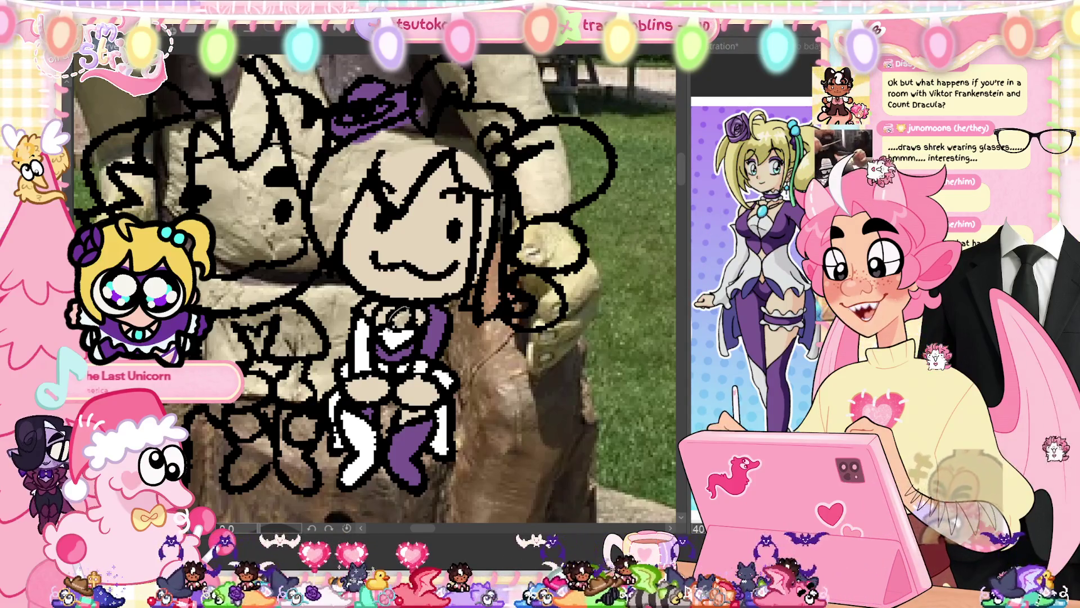
- Fill the chest gem cyan and darken the left boot to a deeper purple
click(399, 319)
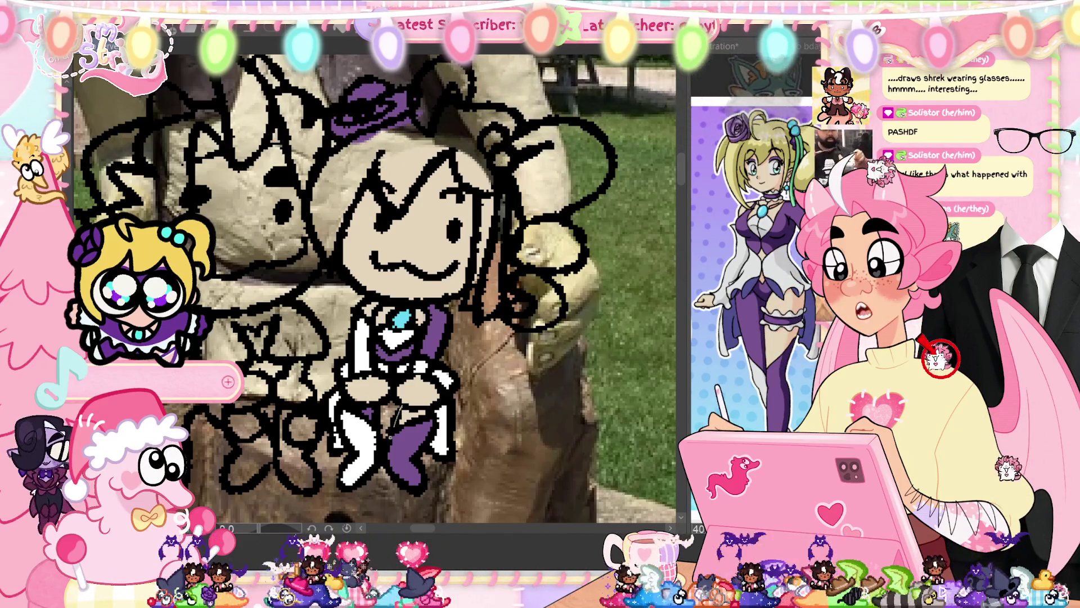
click(391, 422)
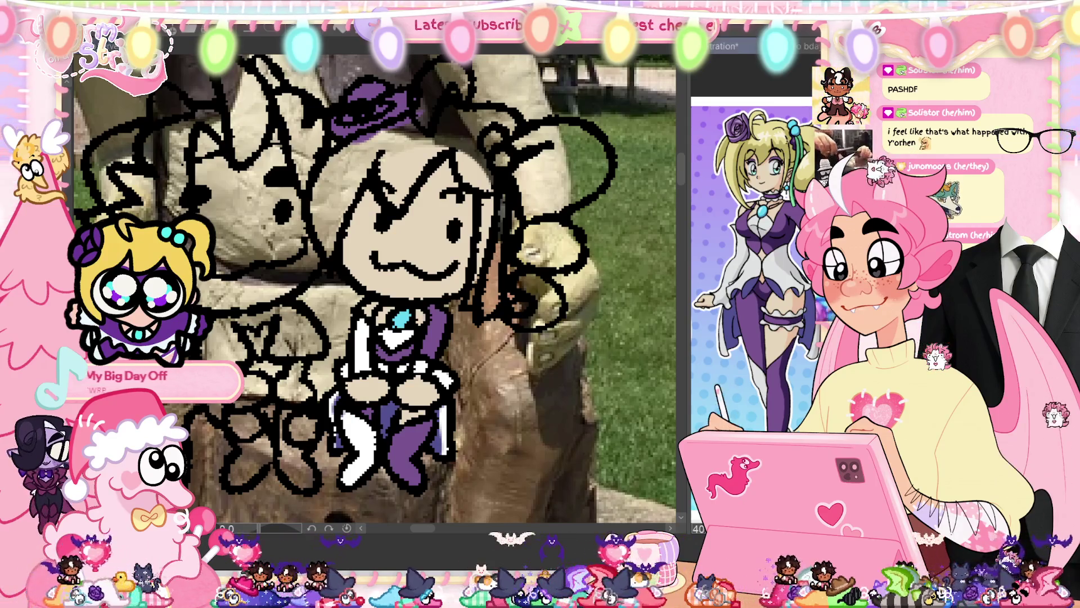
scroll(682, 175, up, 1)
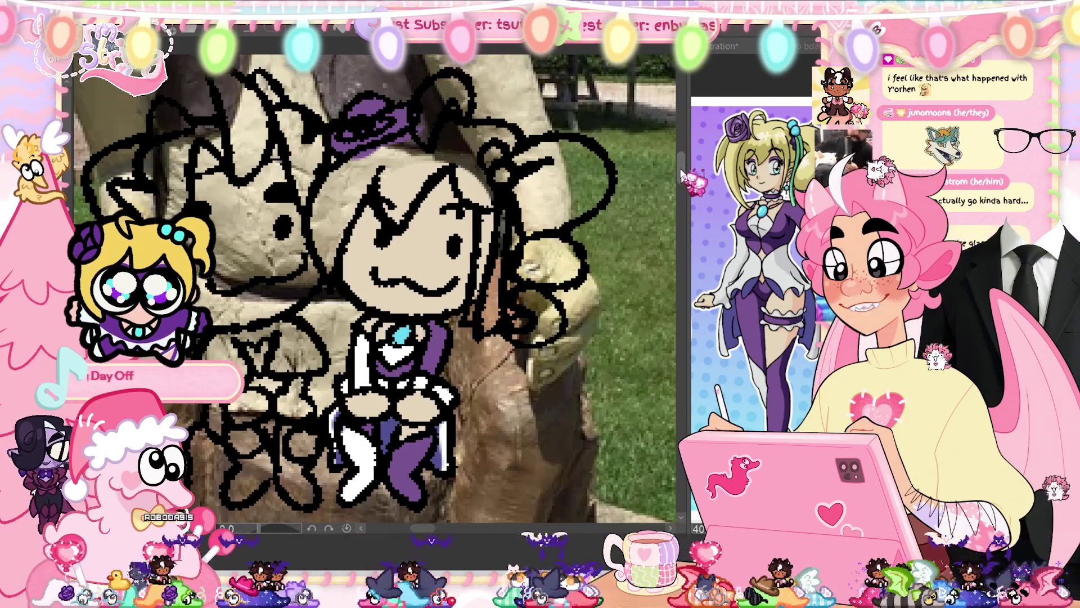
- Lasso-fill the first section of the second chibi's hair with pale blonde
scroll(683, 176, up, 5)
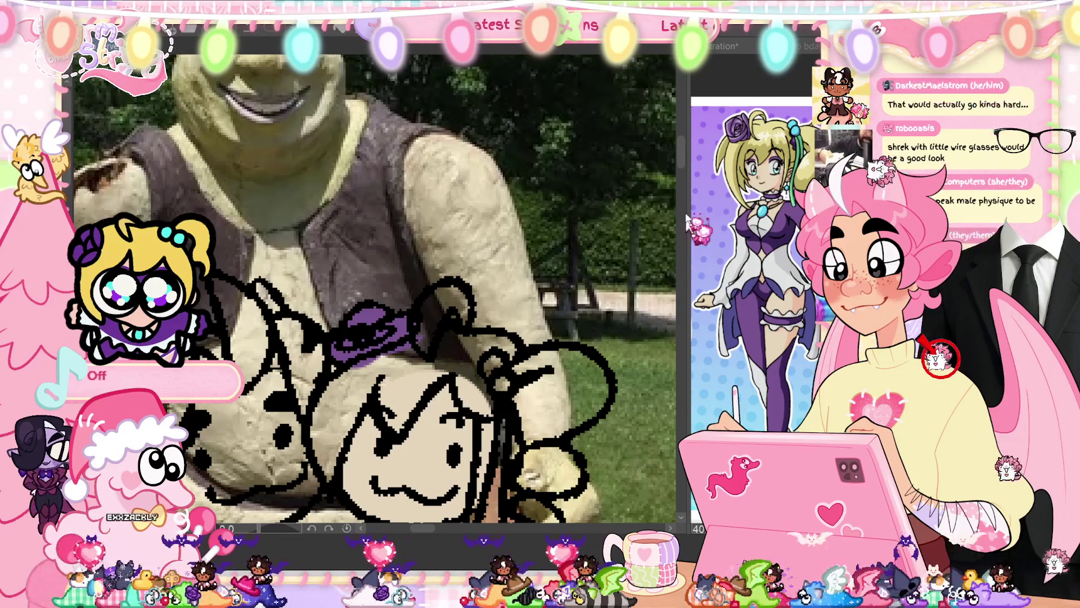
scroll(452, 285, down, 3)
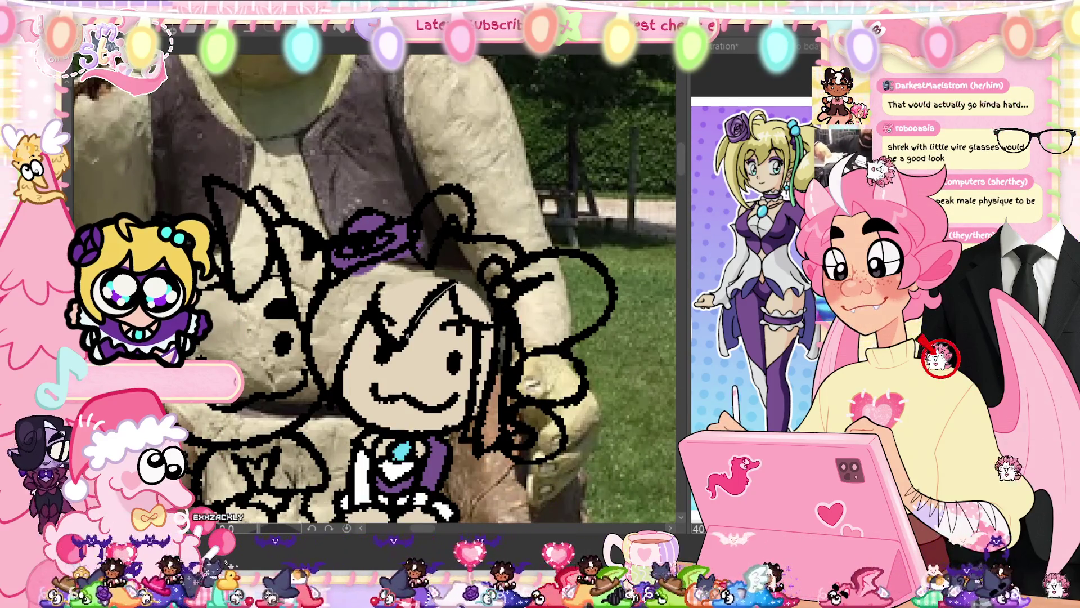
drag(454, 284, 401, 347)
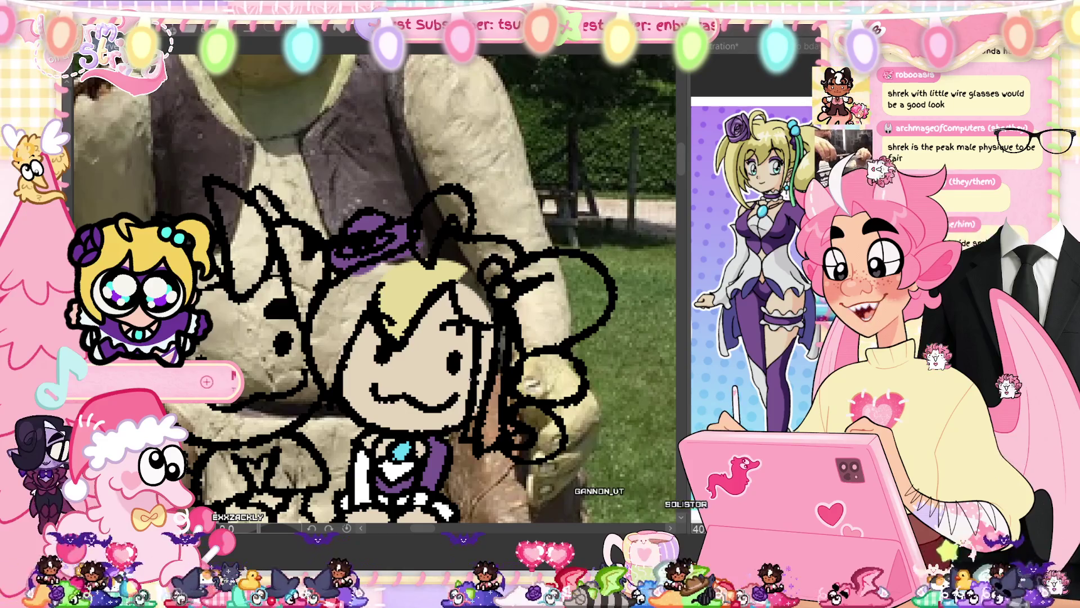
scroll(467, 268, up, 4)
scroll(375, 289, down, 1)
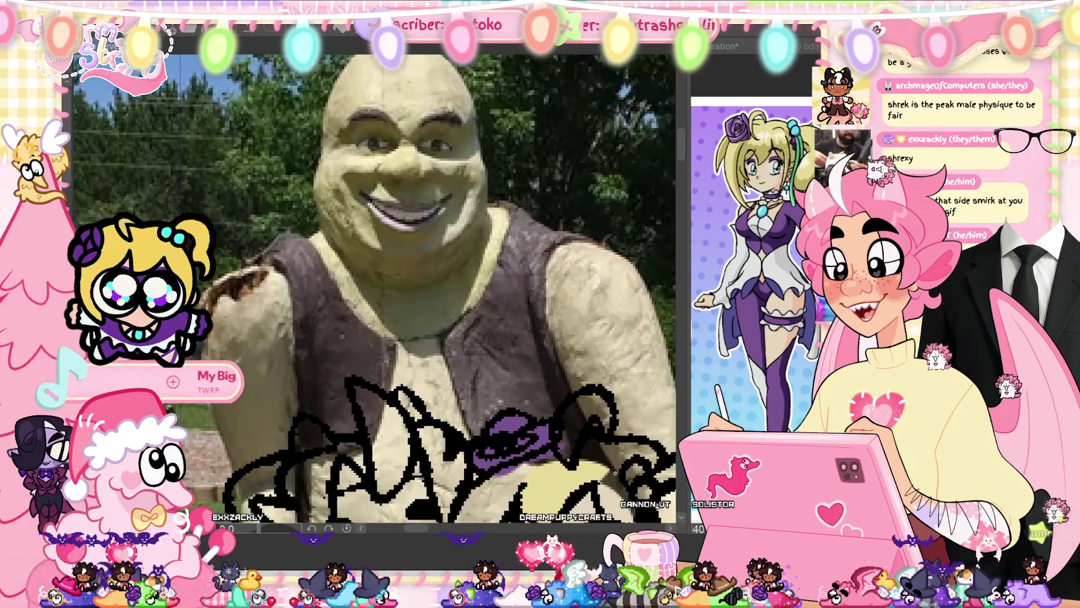
scroll(374, 289, up, 5)
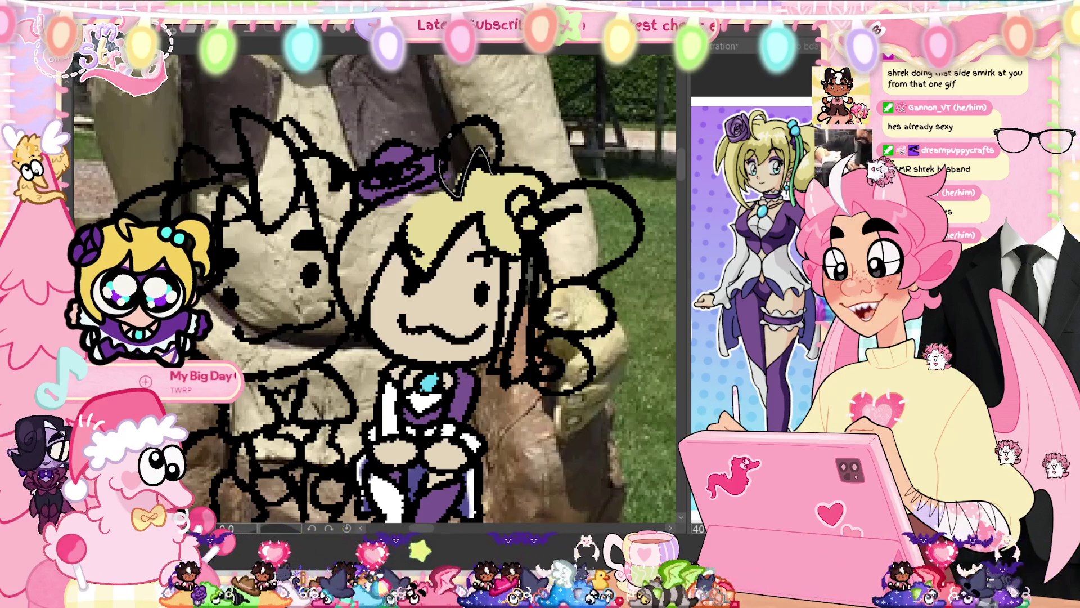
- Lasso-fill the bun beside the hat, the hair left of the face, and the right bun with blonde
drag(444, 194, 491, 169)
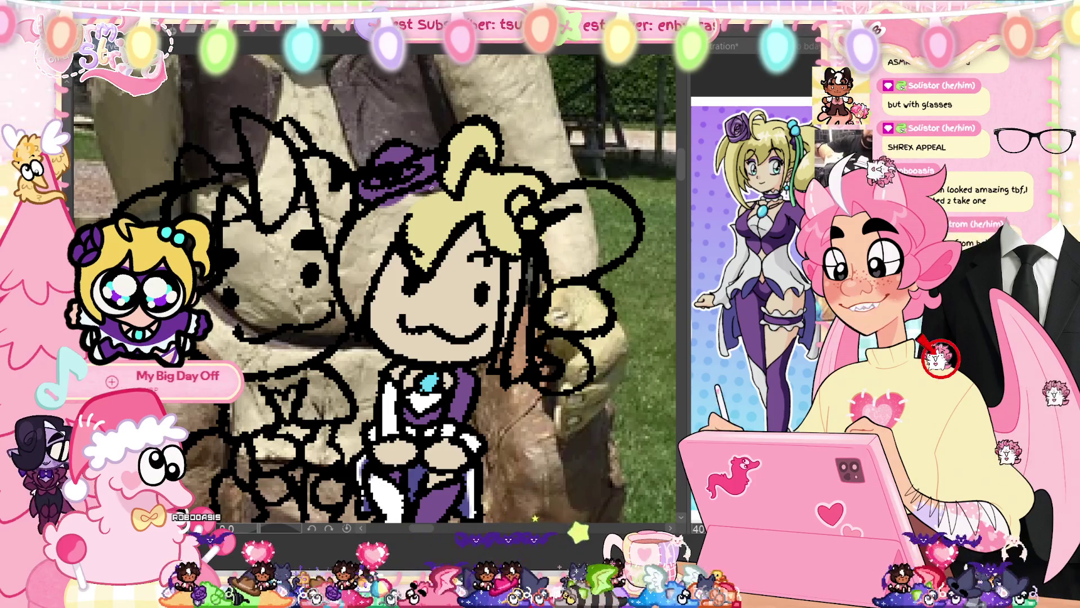
drag(407, 192, 374, 293)
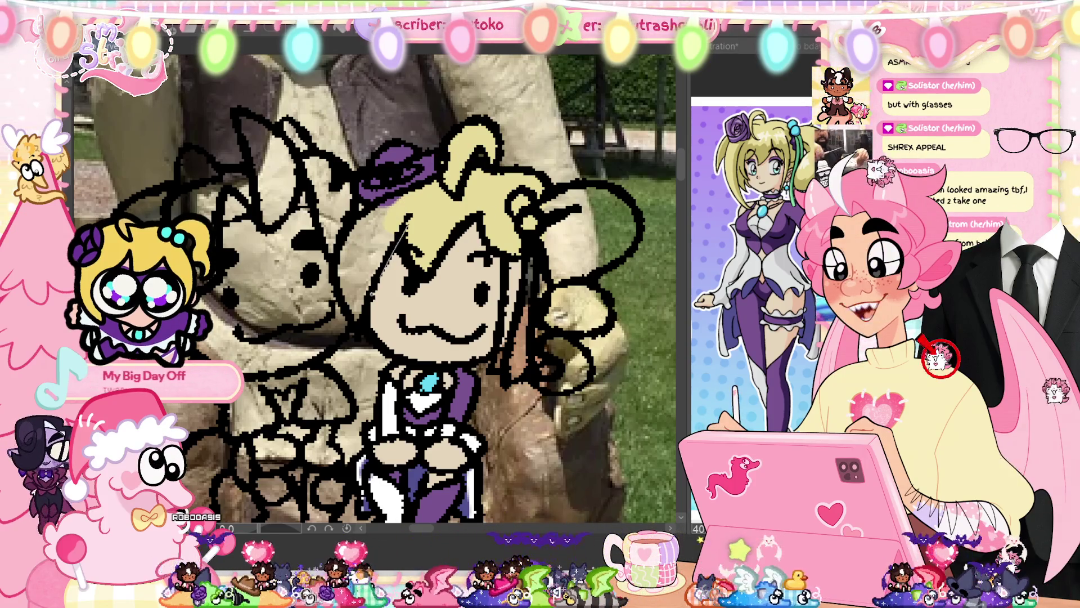
mouse_move(360, 333)
mouse_down()
mouse_move(342, 281)
mouse_move(360, 225)
mouse_move(403, 210)
mouse_up()
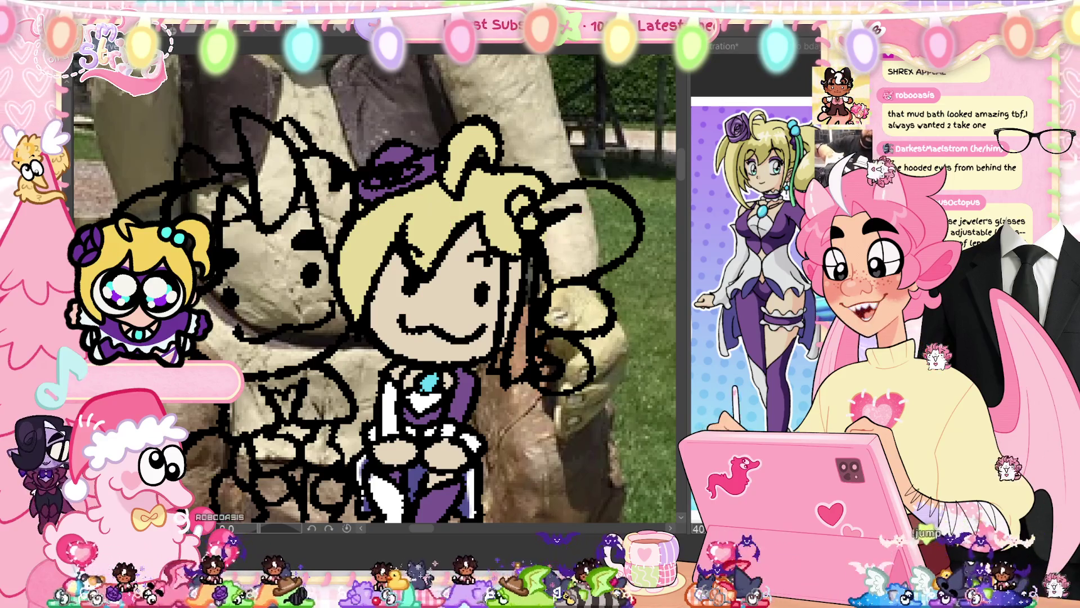
mouse_move(529, 211)
mouse_down()
mouse_move(596, 278)
mouse_move(548, 310)
mouse_move(543, 239)
mouse_up()
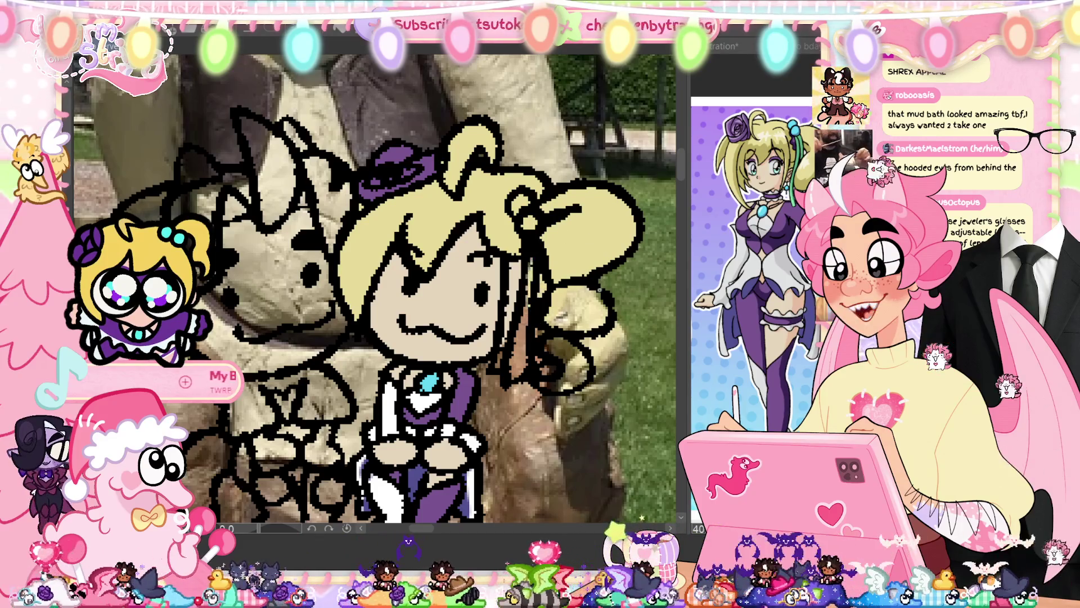
drag(562, 334, 540, 315)
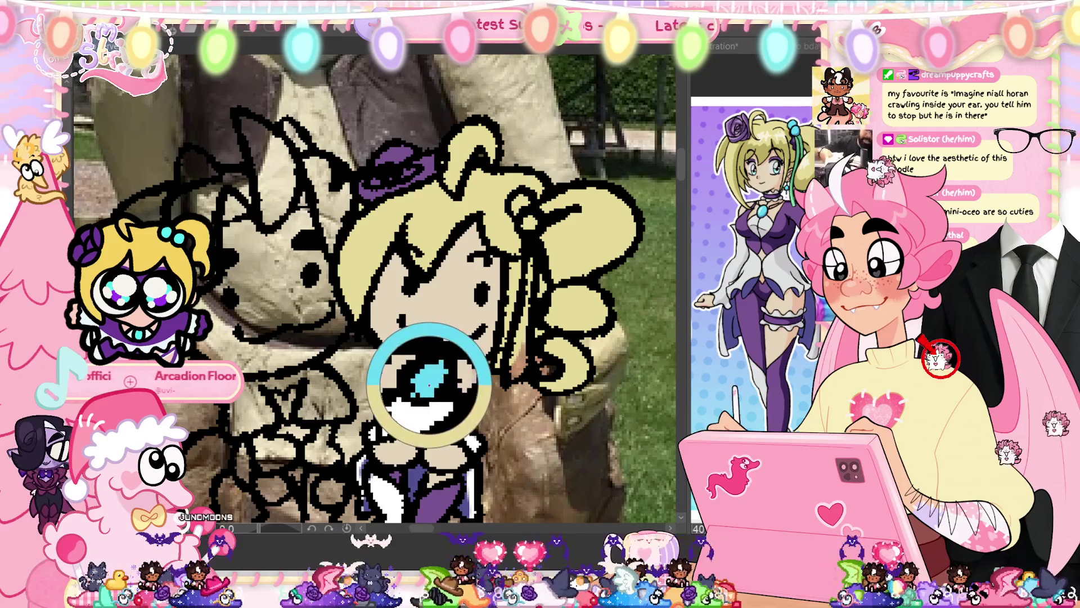
- Fill the second chibi's two hair gems cyan and a hair strand mint green
click(522, 205)
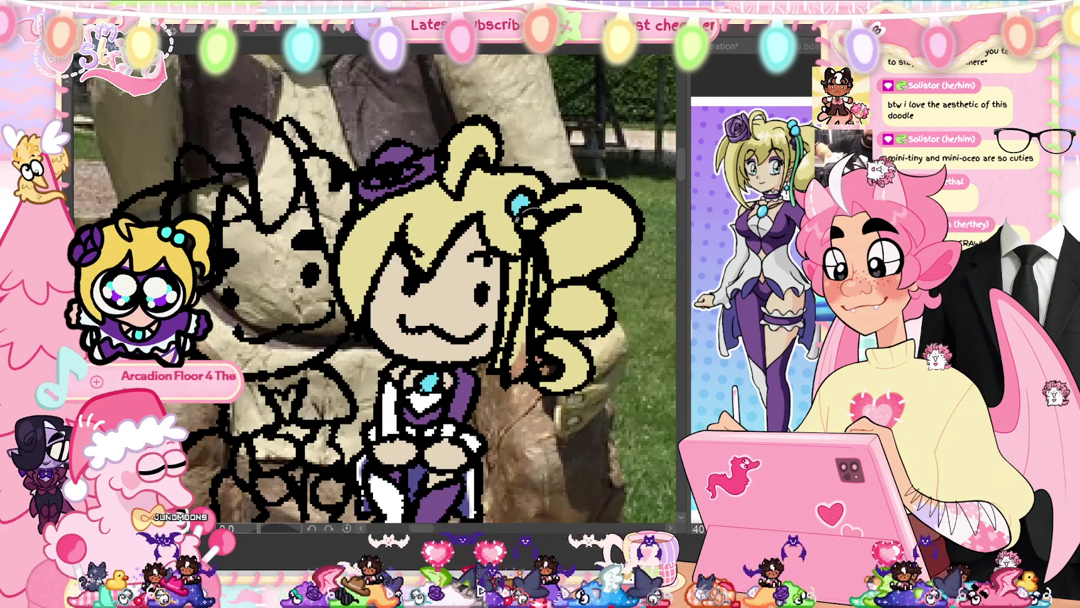
click(527, 222)
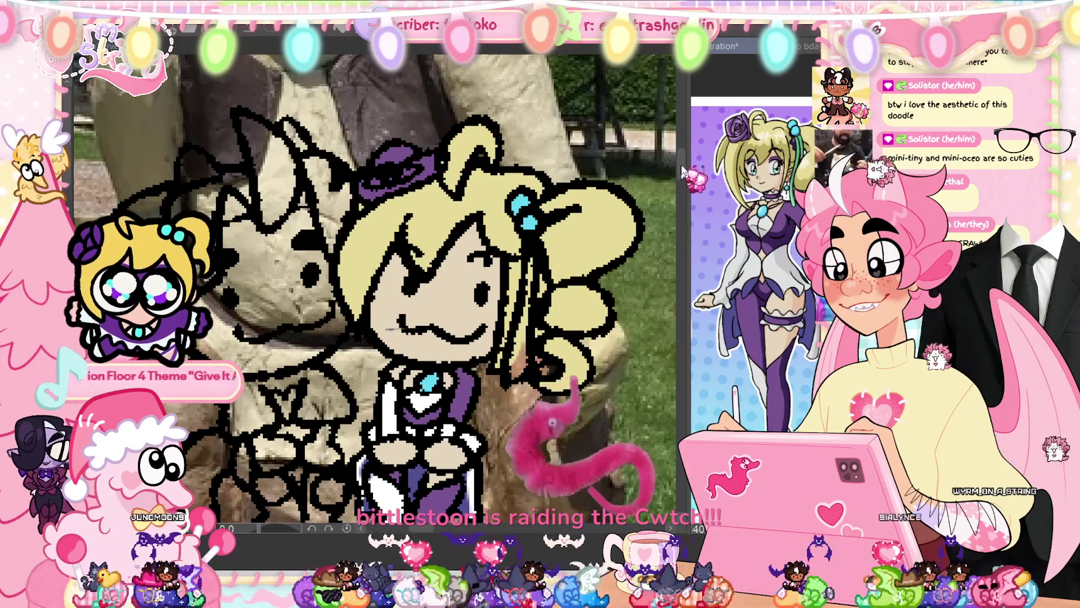
click(533, 250)
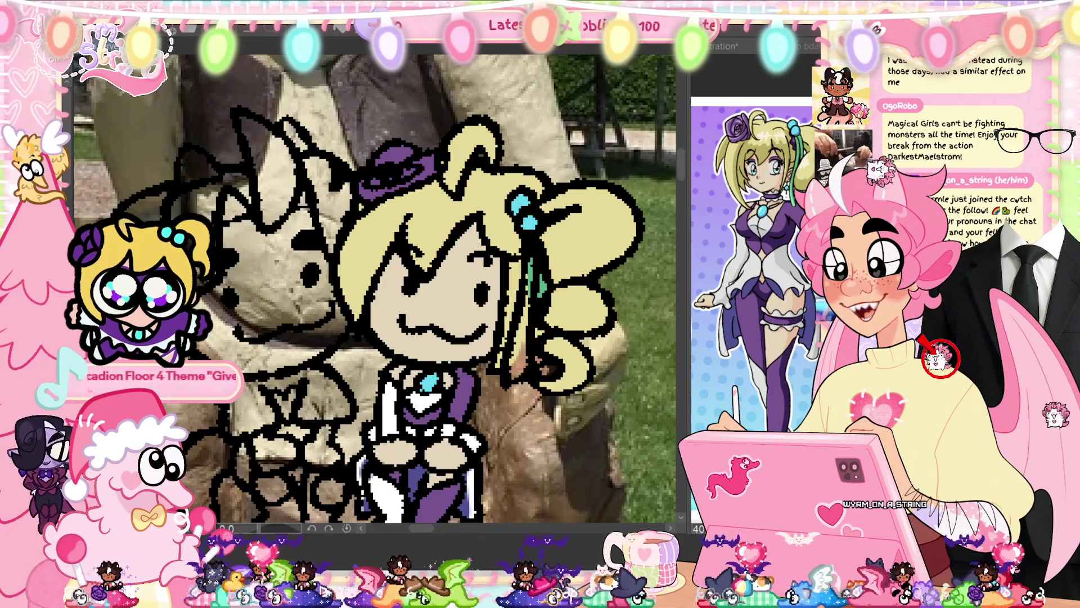
- Pan and scroll the canvas to bring the uncoloured spiky-haired left chibi into view
mouse_move(431, 529)
mouse_down()
mouse_move(419, 532)
mouse_move(433, 534)
mouse_up()
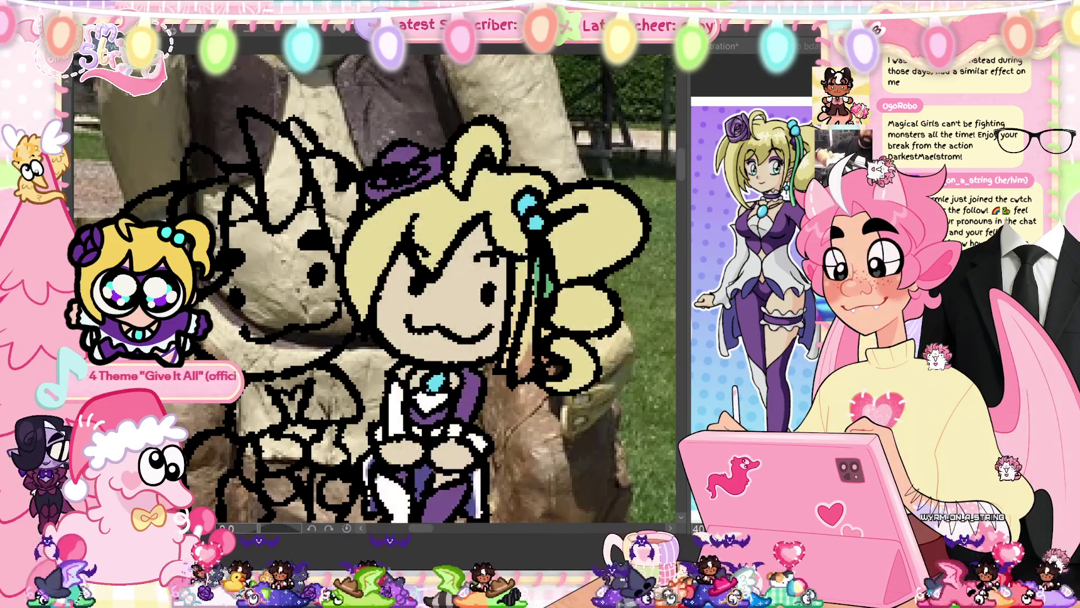
scroll(377, 287, down, 2)
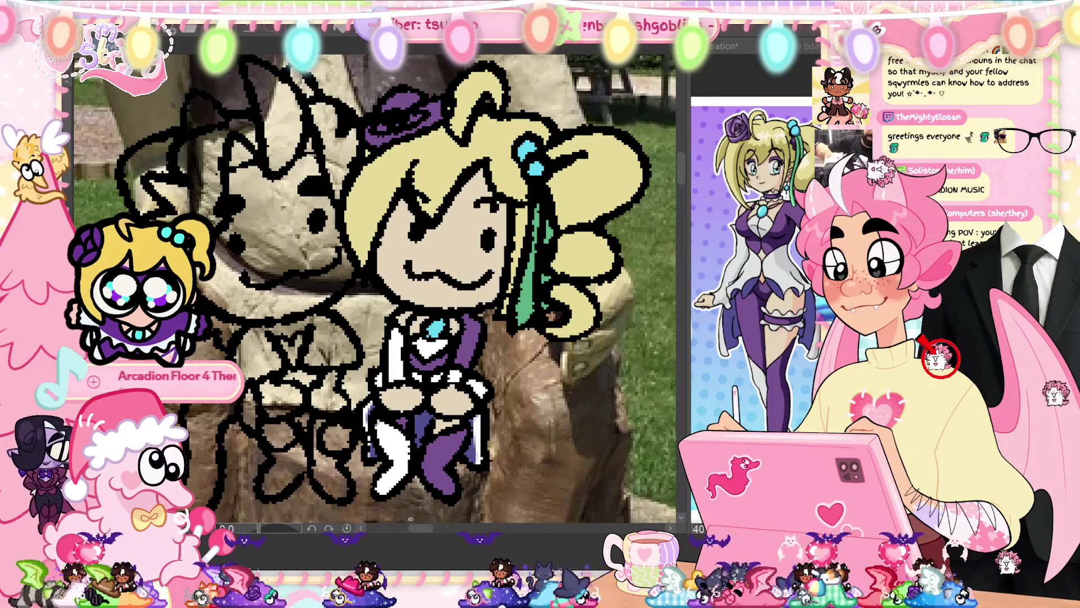
drag(417, 529, 412, 532)
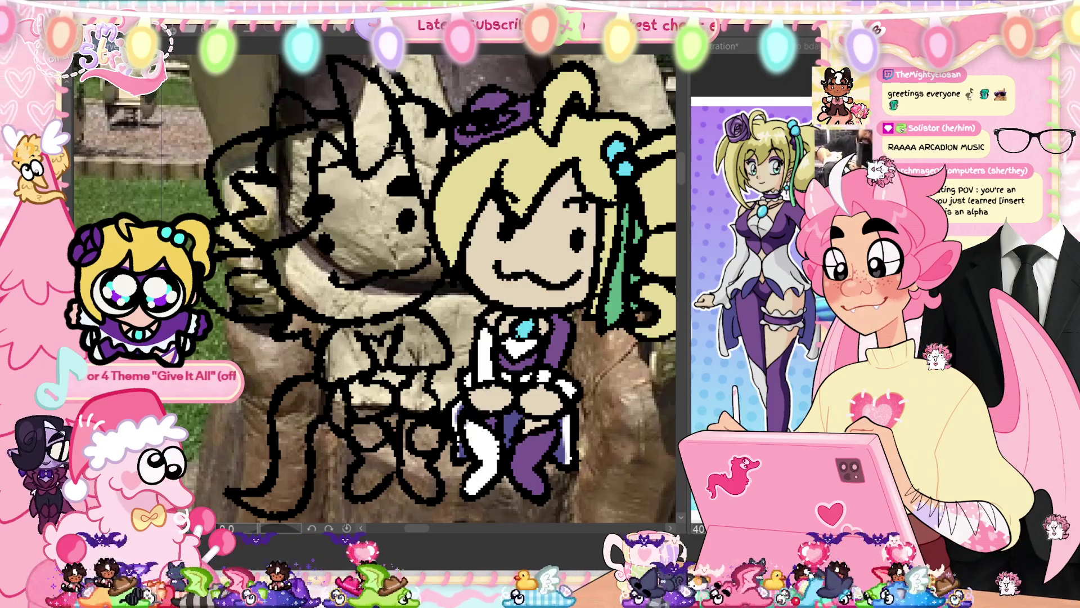
- Lasso-fill the left chibi's face peach, replacing an initial orange fill
click(382, 197)
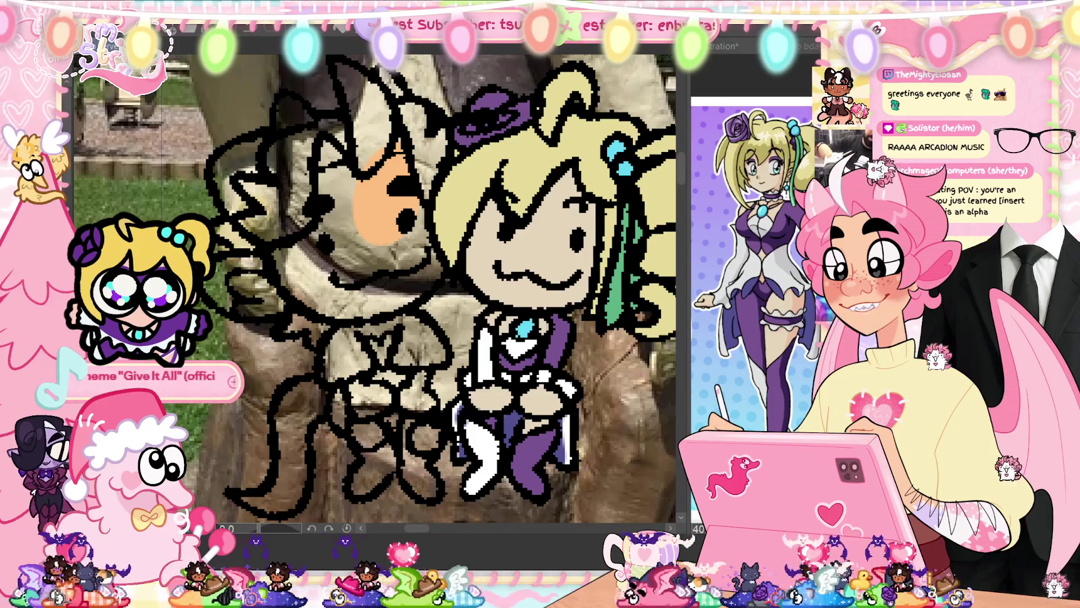
key(ctrl+z)
click(360, 214)
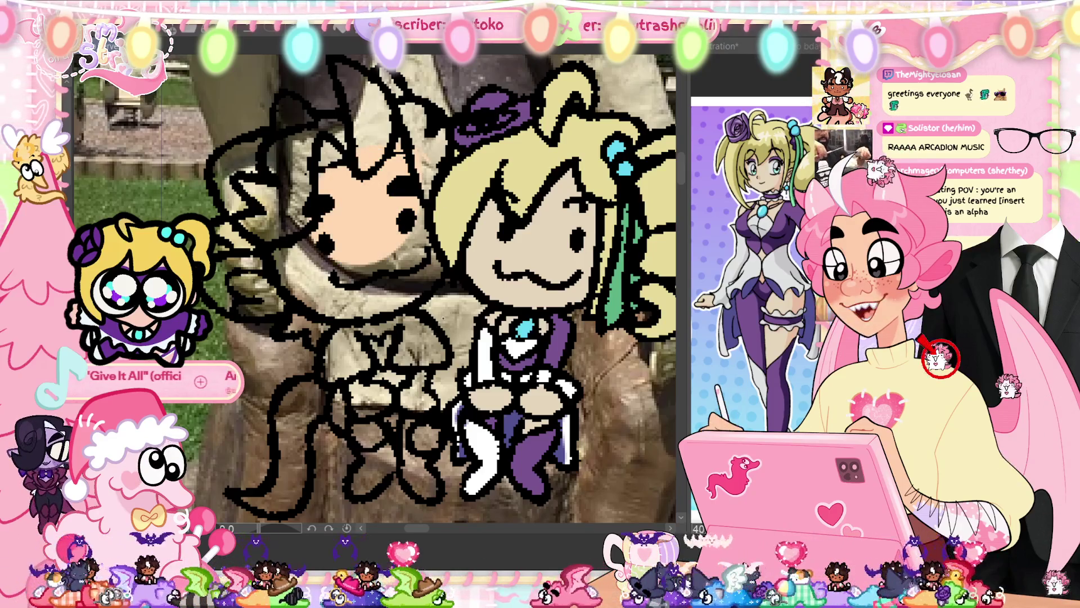
mouse_move(426, 234)
mouse_down()
mouse_move(446, 265)
mouse_move(413, 307)
mouse_up()
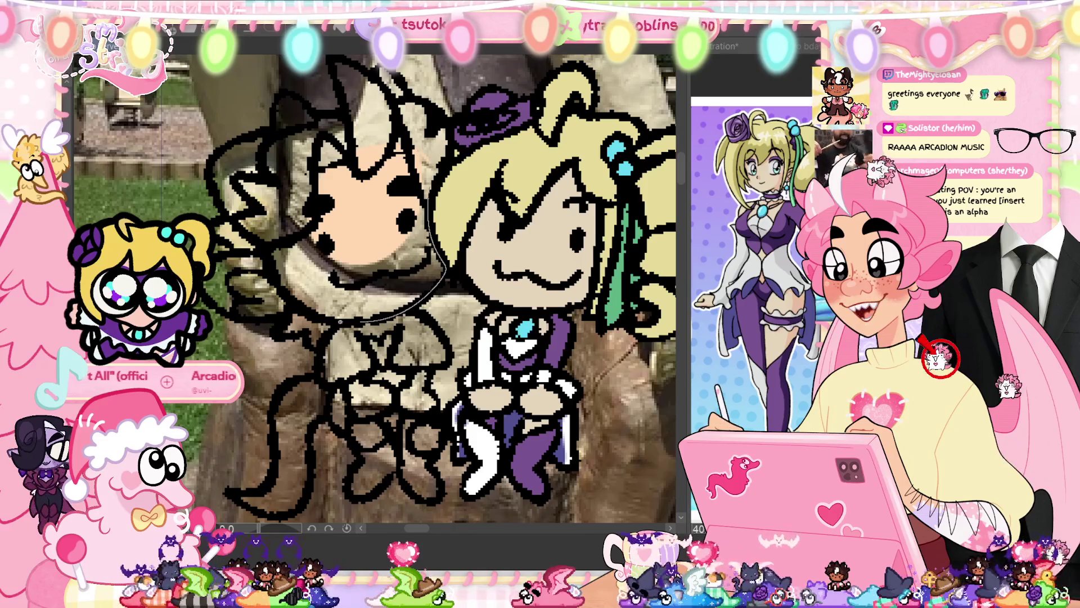
drag(422, 169, 426, 195)
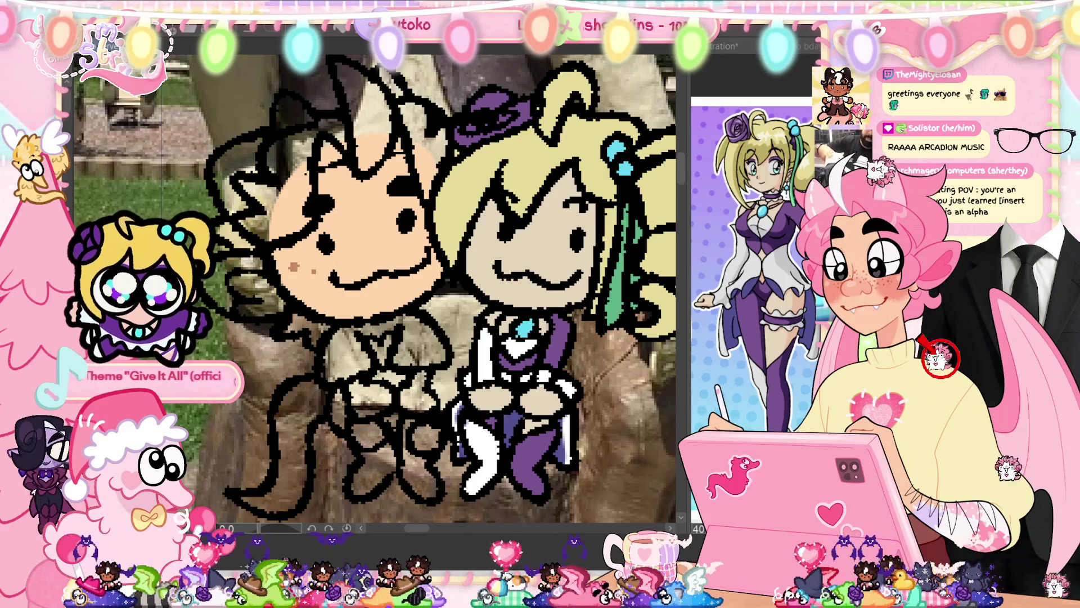
- Dot a freckle on the cheek and brush peach onto the character's hand
click(303, 287)
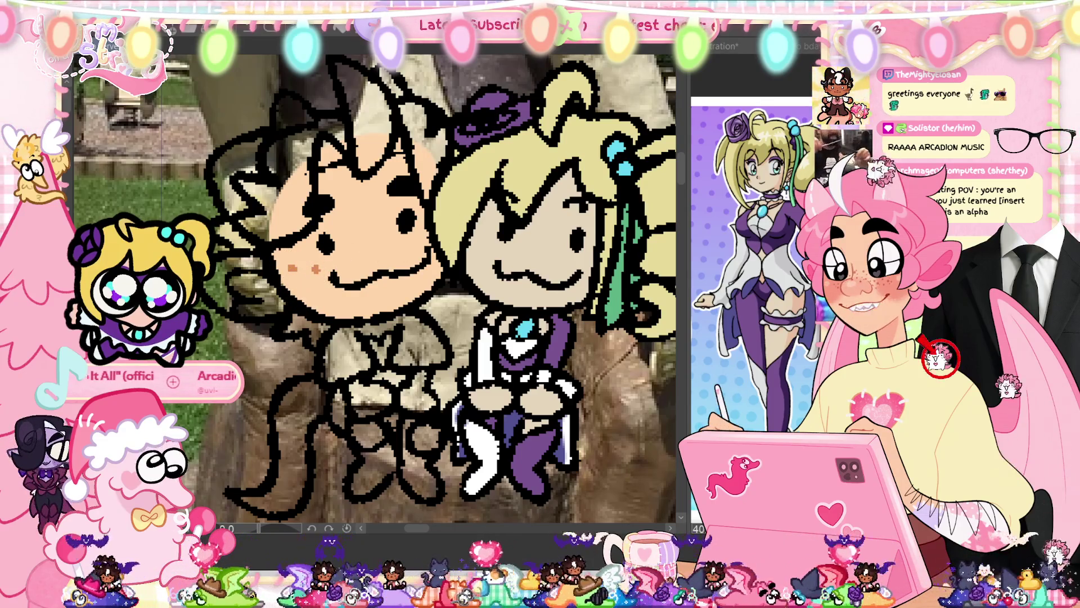
key(ctrl+z)
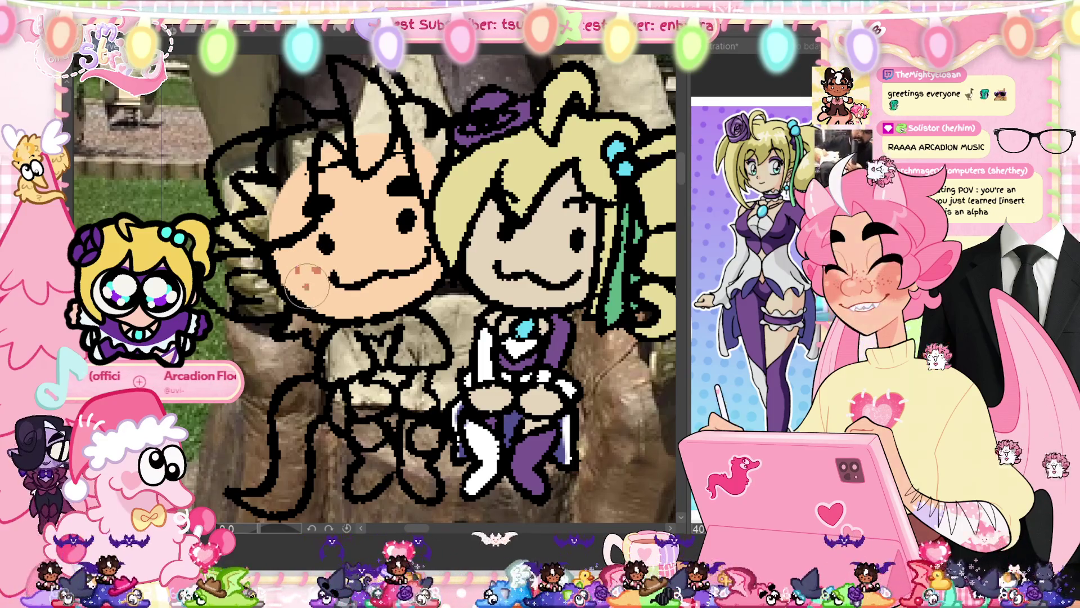
click(307, 287)
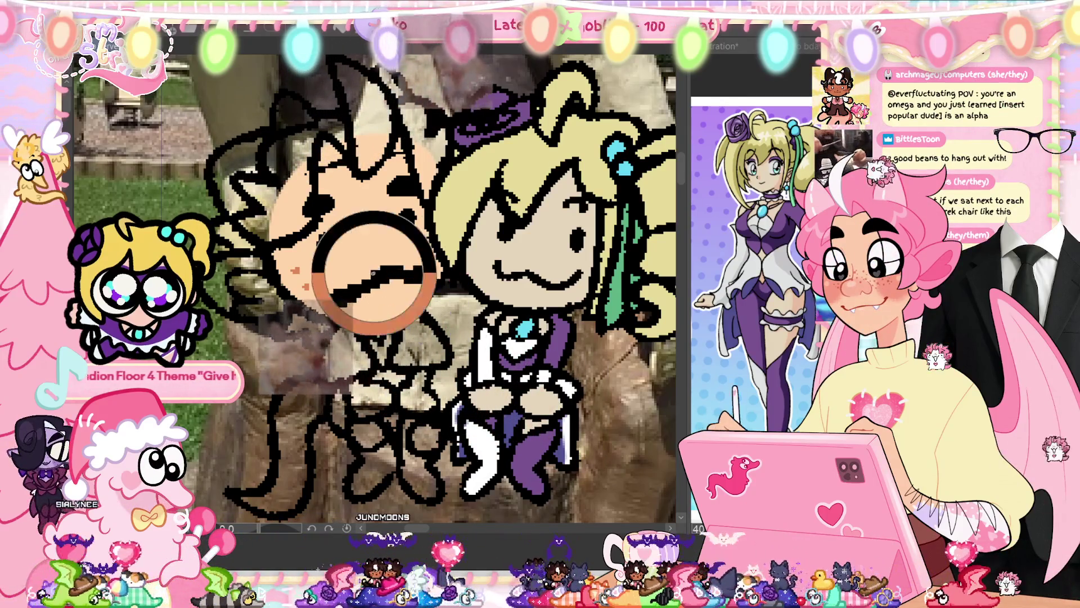
drag(351, 387, 386, 397)
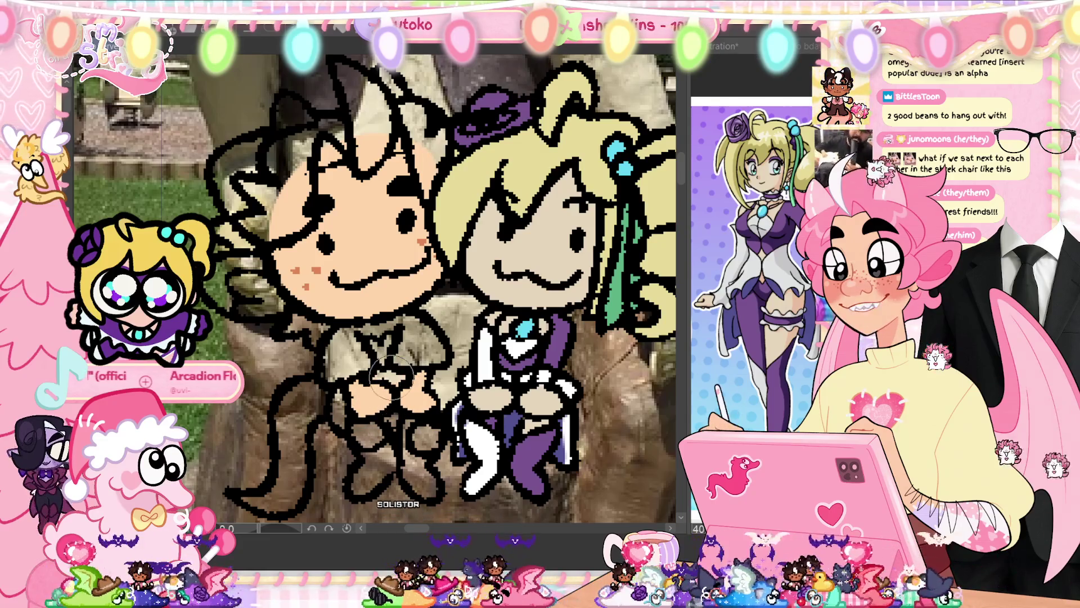
- Paint the left chibi's horn white from its tip downward
scroll(399, 388, up, 3)
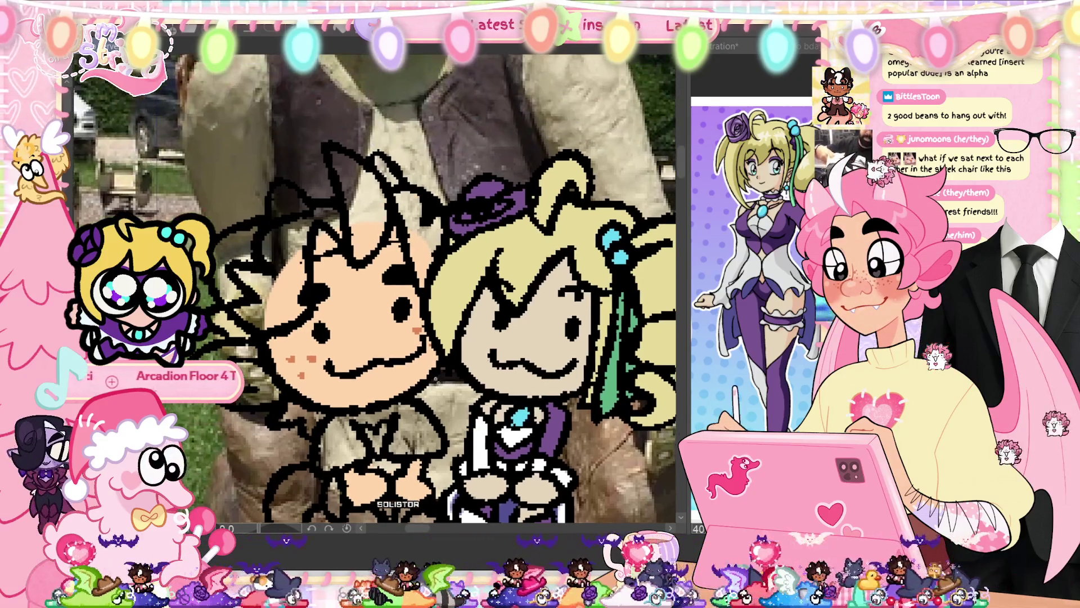
mouse_move(331, 151)
mouse_down()
mouse_move(380, 208)
mouse_move(379, 234)
mouse_move(357, 225)
mouse_move(337, 152)
mouse_move(360, 225)
mouse_move(351, 168)
mouse_up()
drag(370, 230, 367, 243)
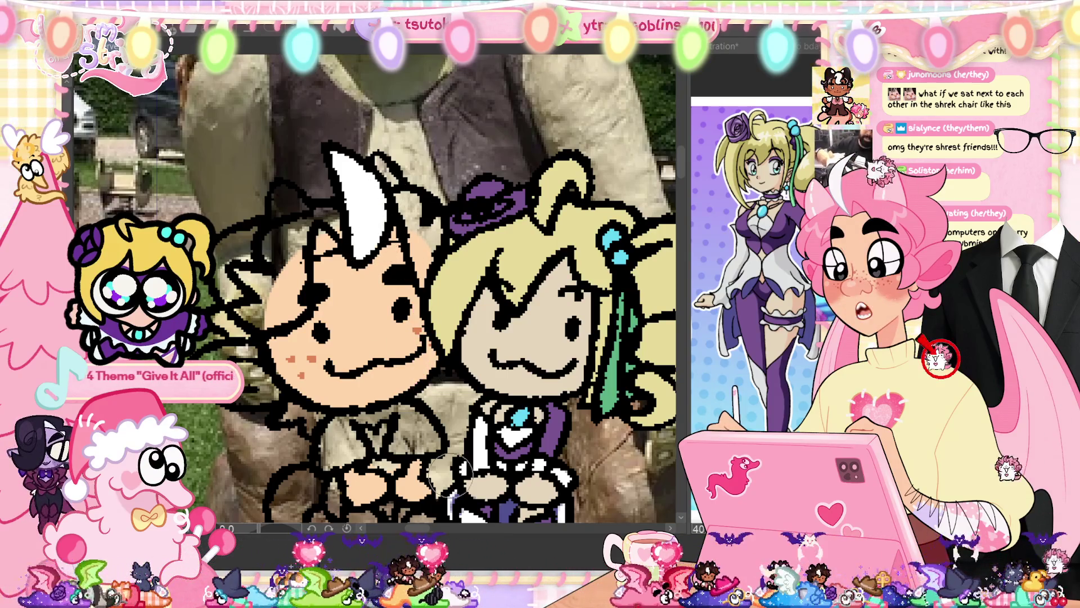
drag(450, 475, 454, 371)
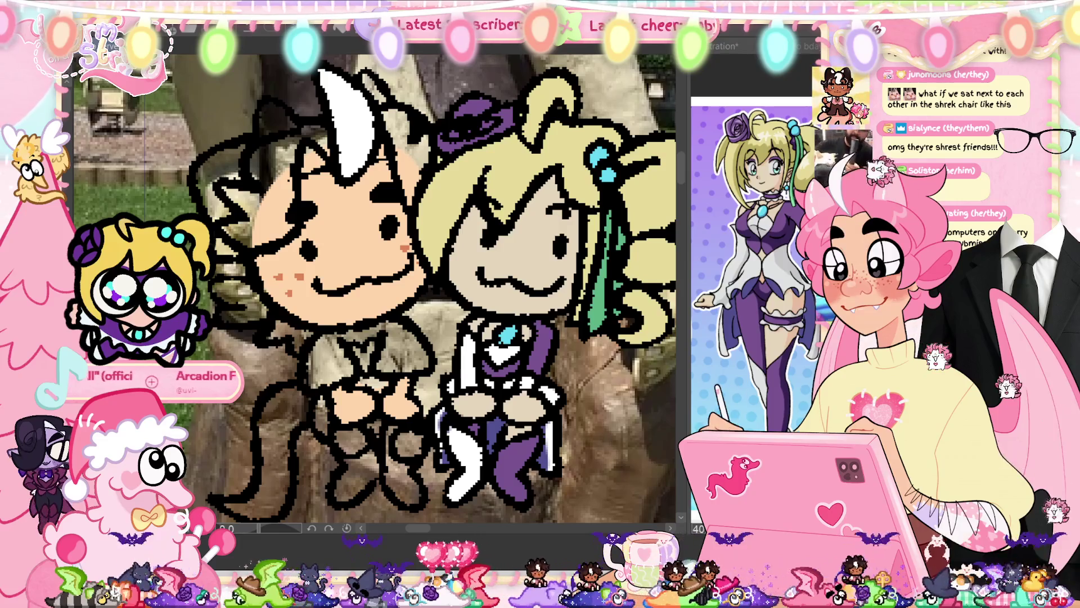
- Set the drawing colour to pink hex ff94b2
double_click(273, 288)
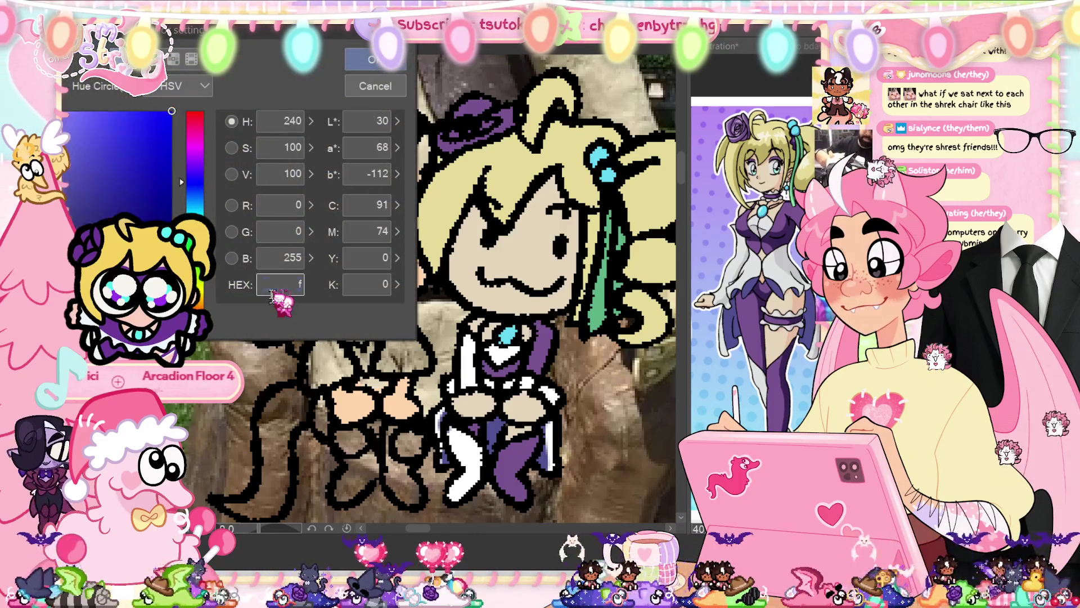
text(ff94b2)
key(Return)
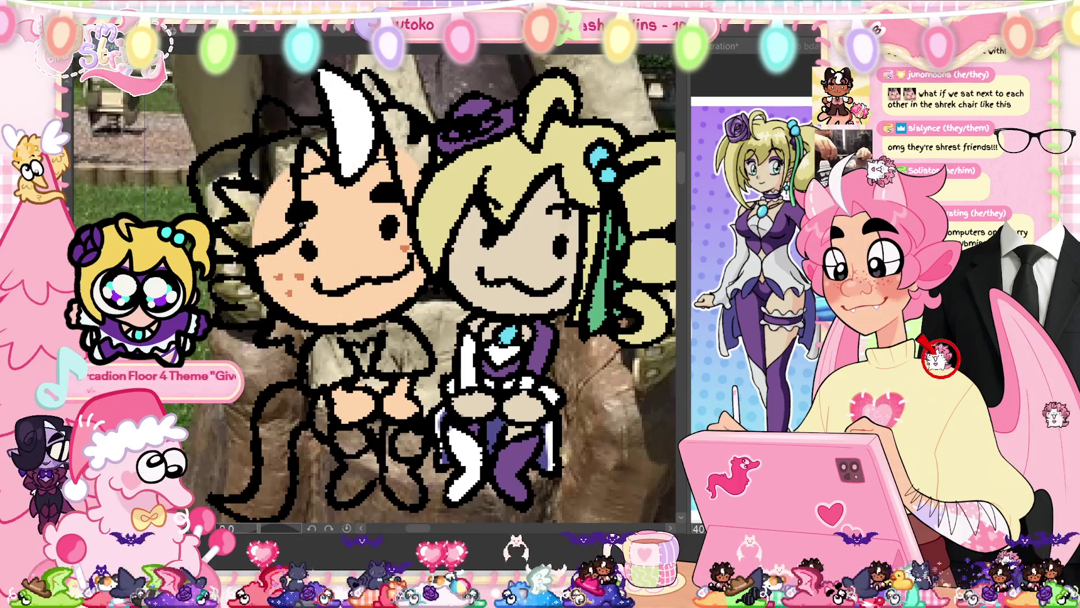
- Lasso-fill the left chibi's spiky hair pink, including beside the cheek and around the horn
drag(293, 230, 258, 250)
mouse_move(265, 146)
mouse_down()
mouse_move(287, 160)
mouse_move(360, 129)
mouse_move(327, 168)
mouse_up()
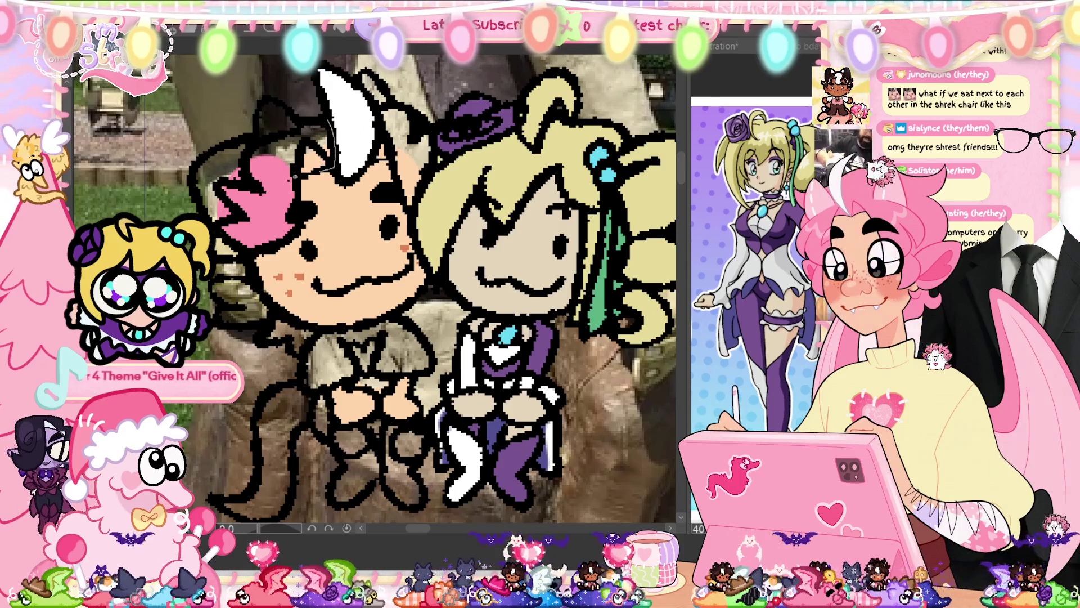
drag(284, 126, 265, 135)
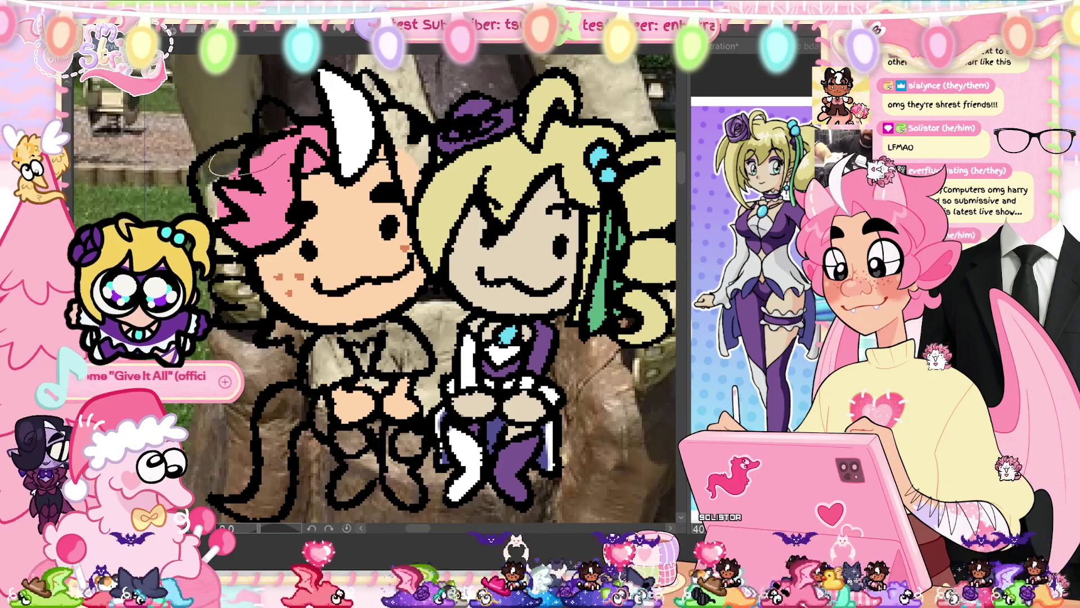
mouse_move(194, 169)
mouse_down()
mouse_move(214, 186)
mouse_move(231, 180)
mouse_up()
mouse_move(228, 247)
mouse_down()
mouse_move(244, 252)
mouse_move(275, 307)
mouse_up()
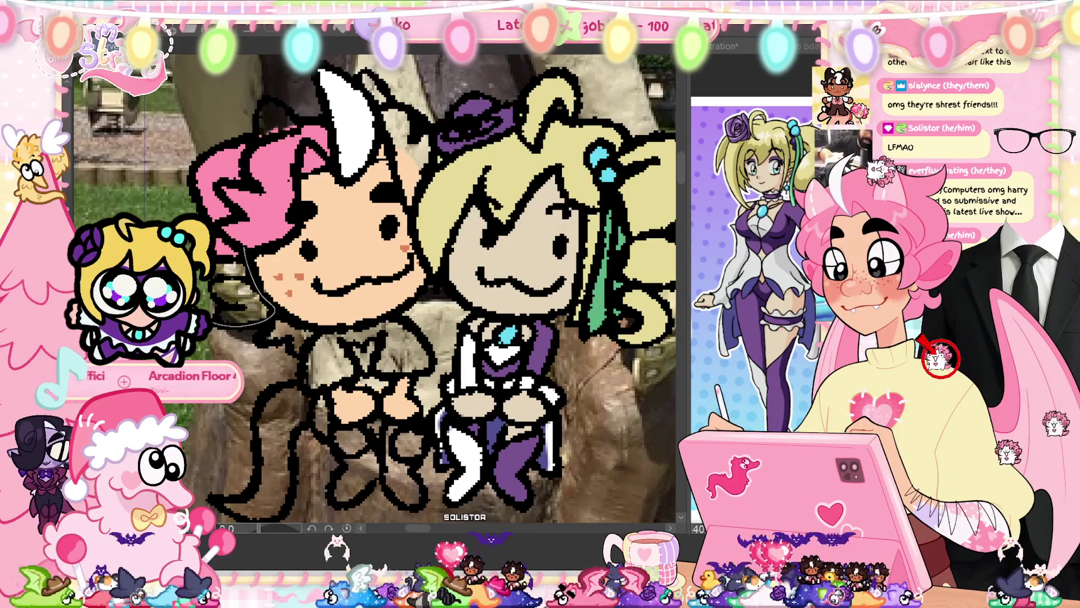
drag(214, 325, 225, 247)
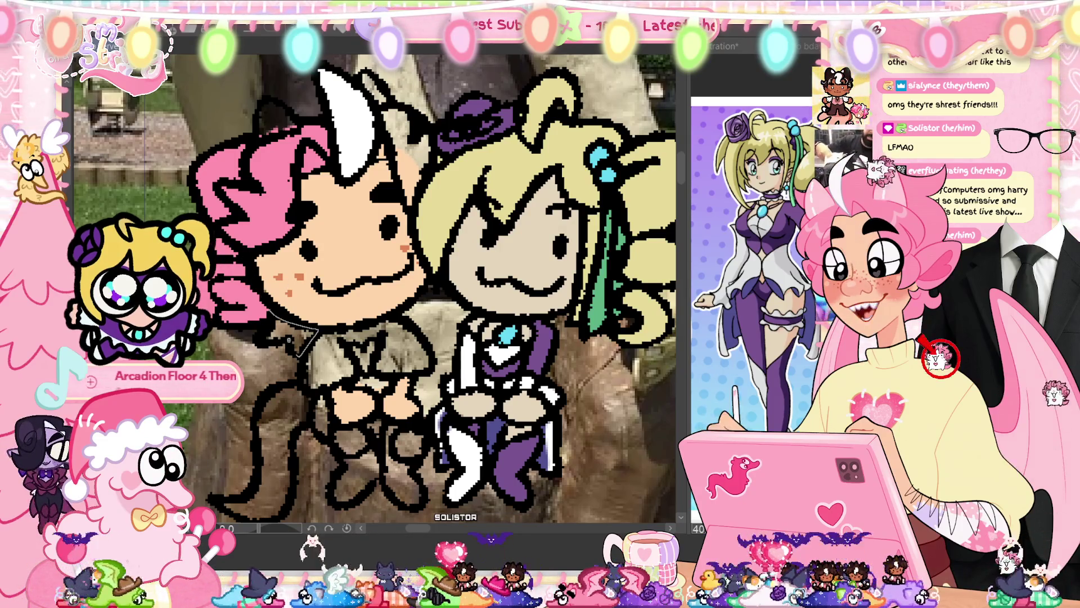
drag(298, 351, 269, 311)
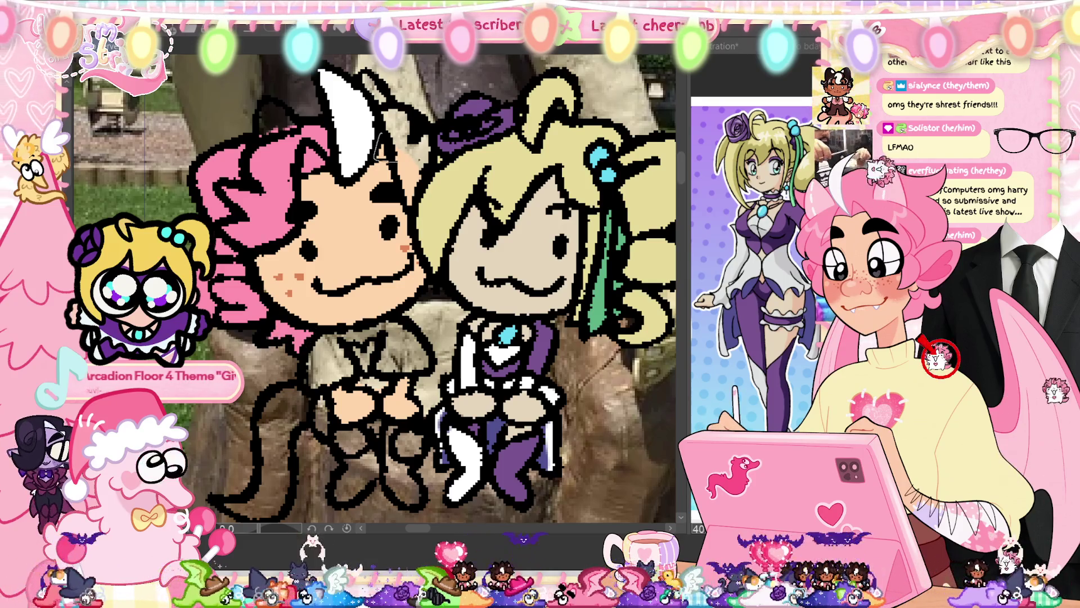
mouse_move(374, 160)
mouse_down()
mouse_move(425, 138)
mouse_move(388, 152)
mouse_move(419, 186)
mouse_move(416, 124)
mouse_move(408, 156)
mouse_up()
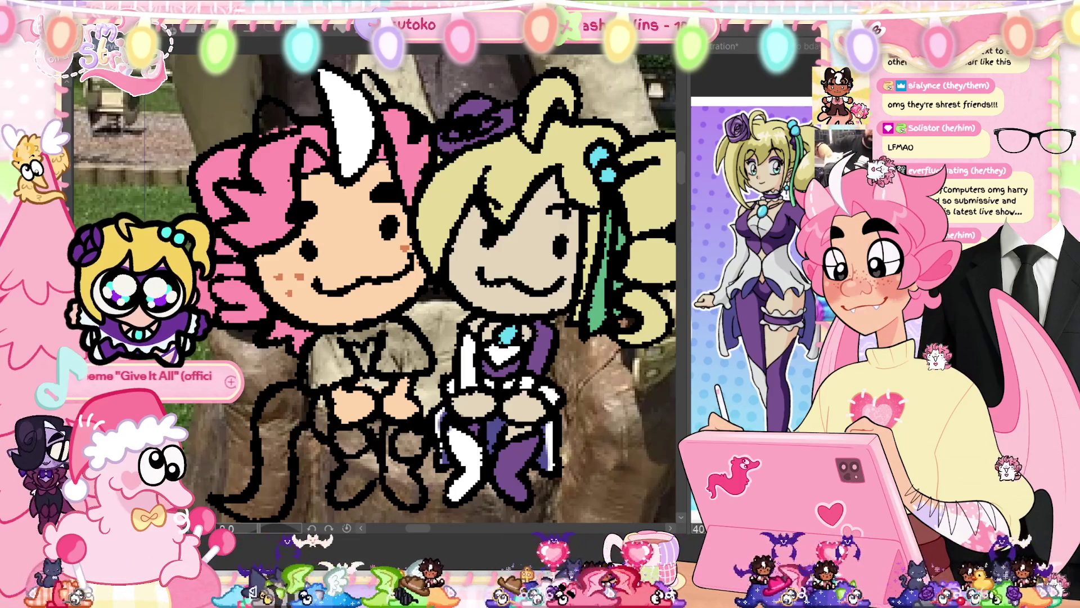
- Fill the long curling tail pink and add a small pink V on the chest
drag(394, 281, 450, 191)
drag(308, 334, 332, 370)
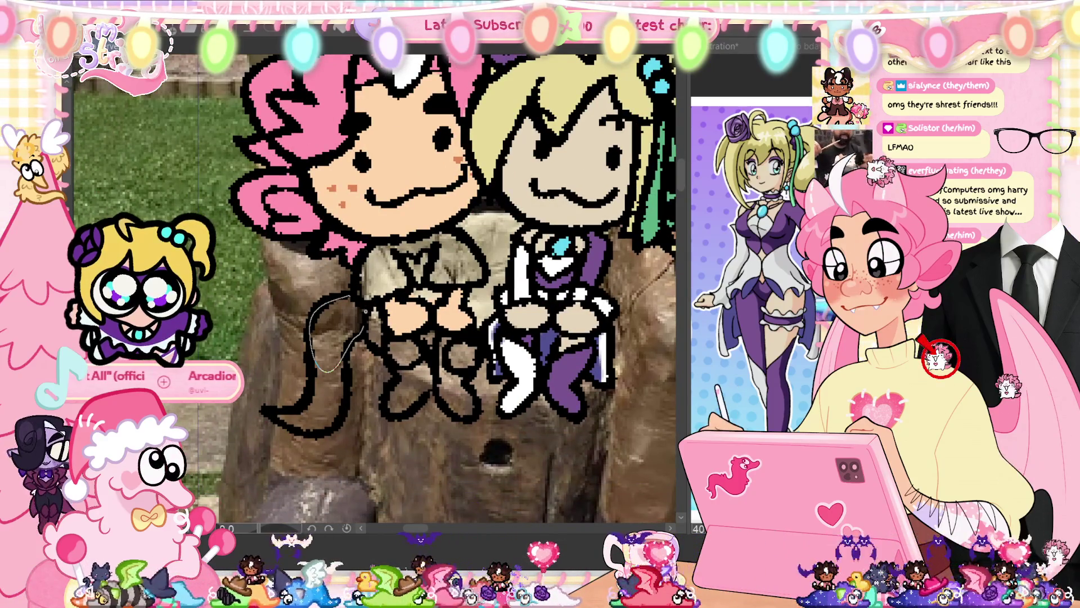
drag(366, 311, 350, 295)
drag(345, 416, 344, 337)
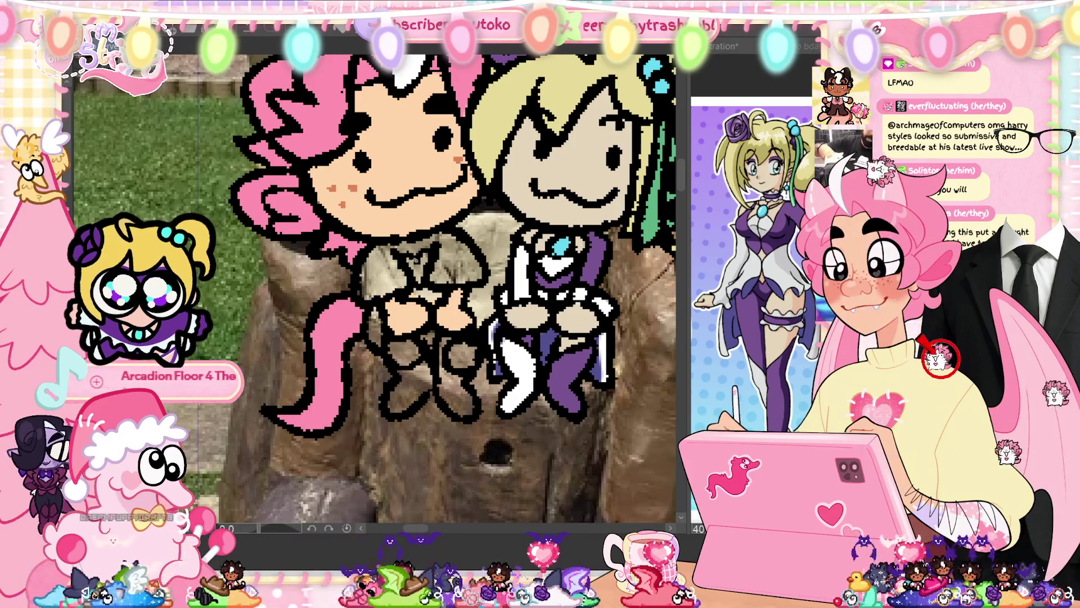
drag(410, 257, 416, 269)
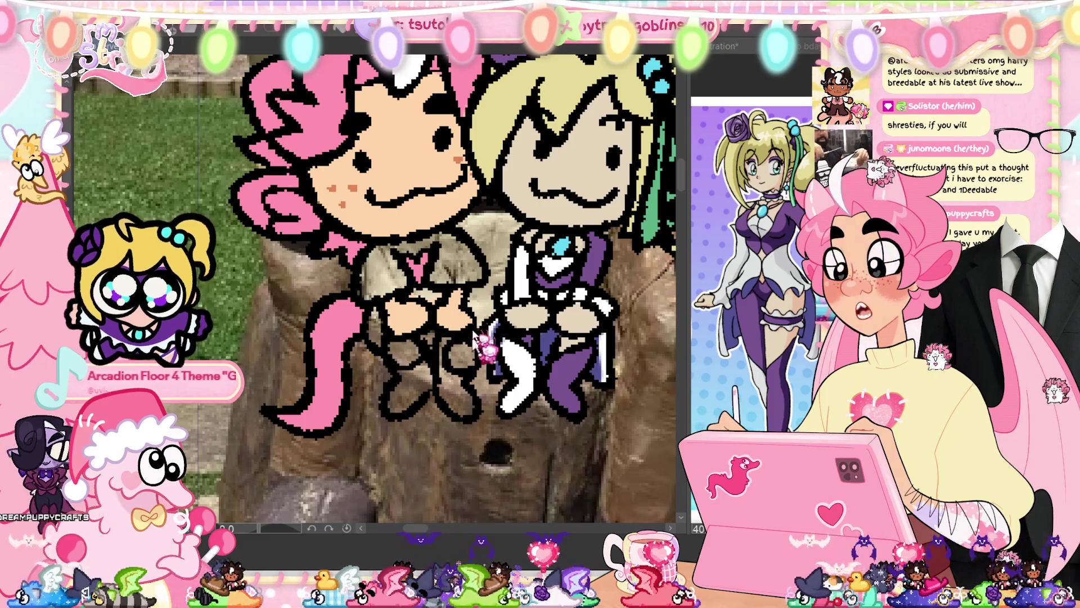
key(ctrl+minus)
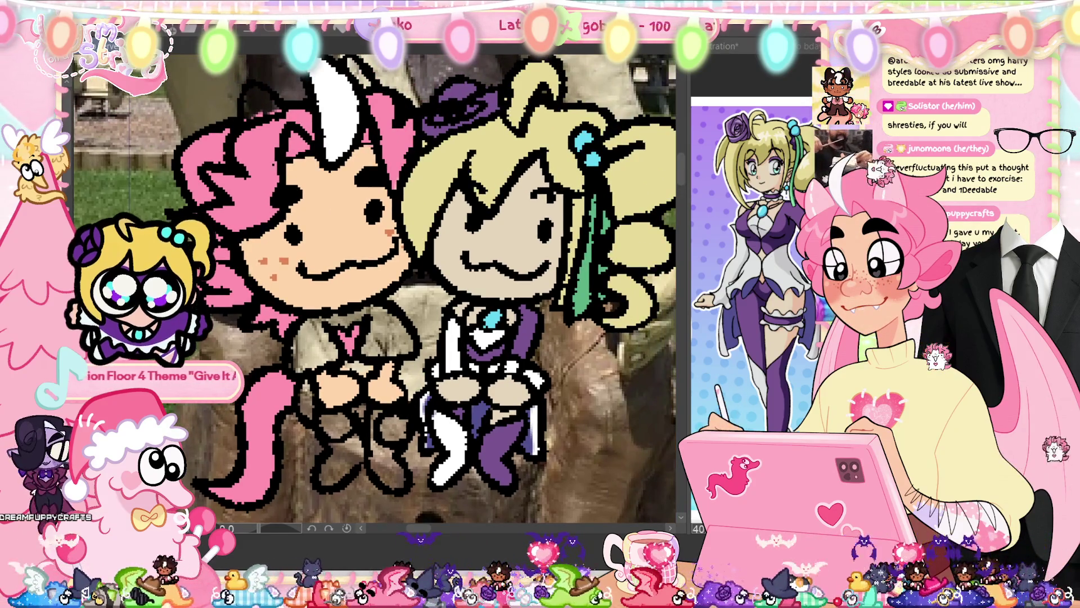
- Fill the pink-haired chibi's collar and chest area pale yellow
click(349, 337)
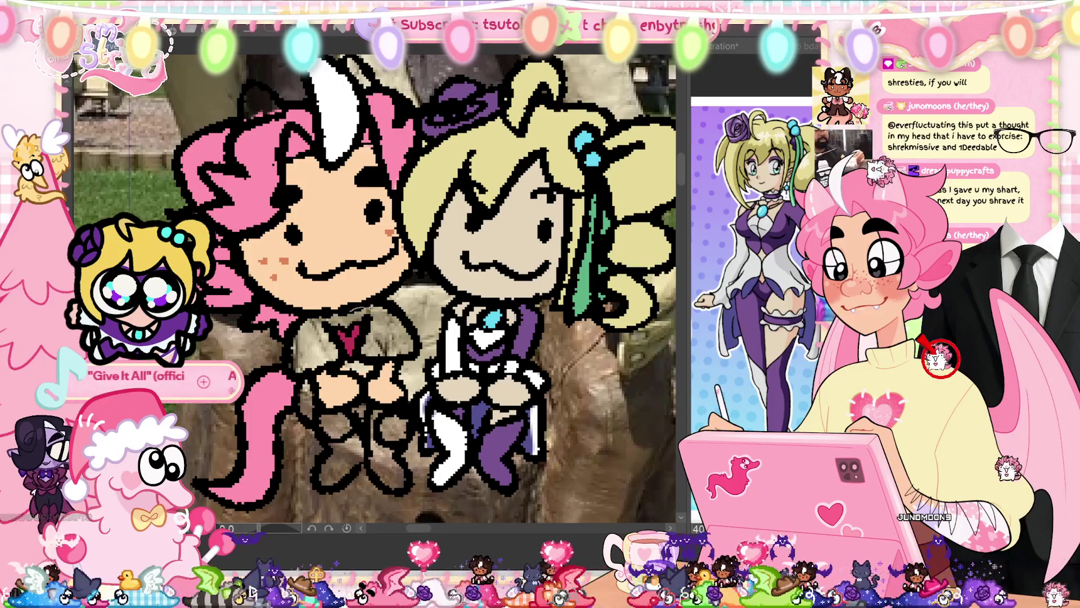
click(344, 321)
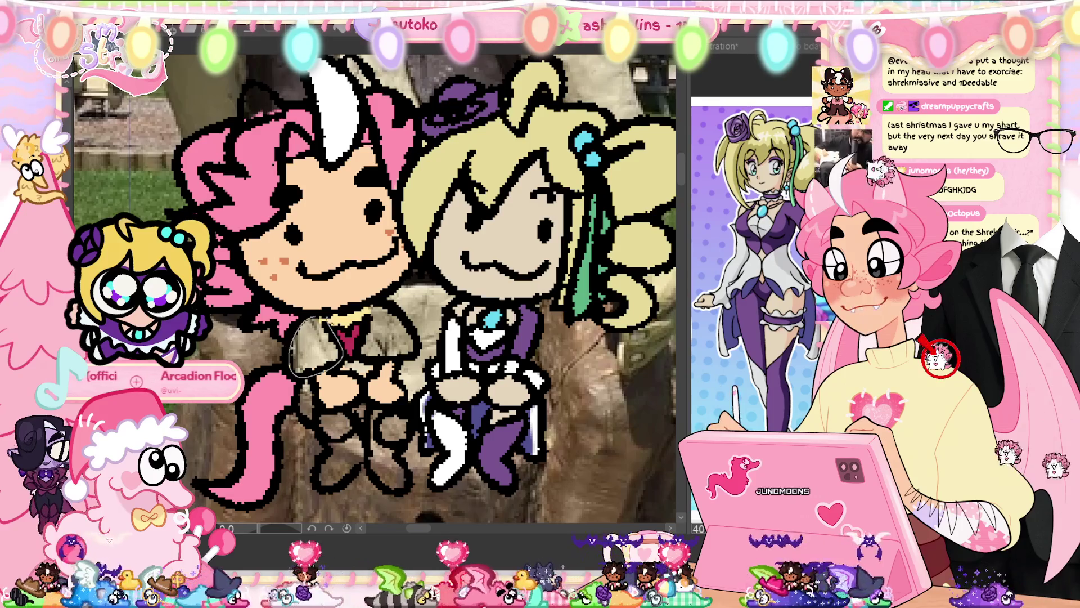
drag(338, 360, 293, 343)
mouse_move(414, 321)
mouse_down()
mouse_move(394, 357)
mouse_move(362, 309)
mouse_up()
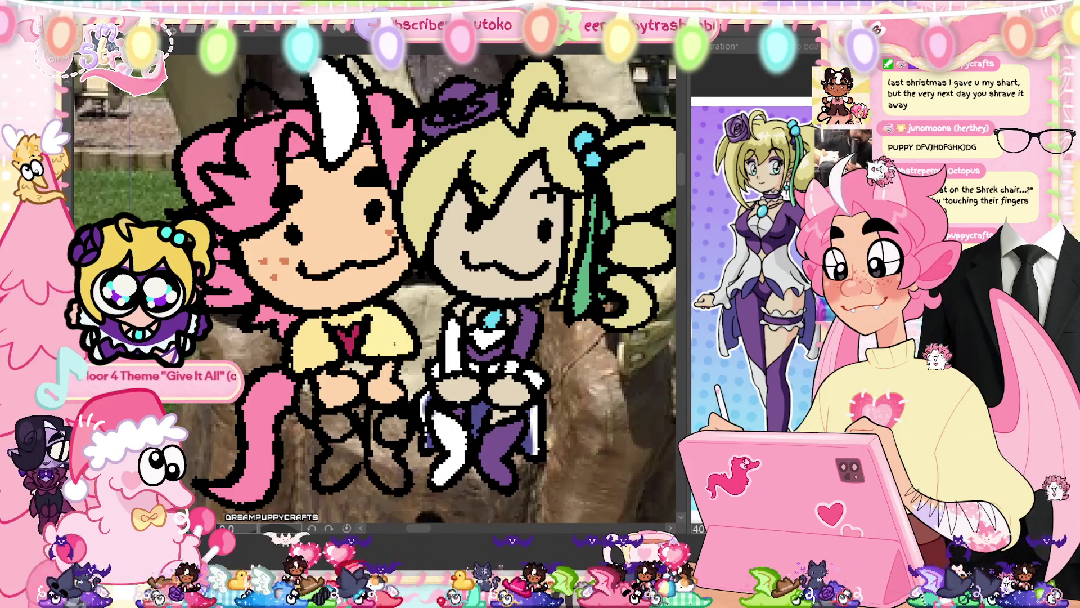
- Eyedrop pink from the hair and refill the chest heart pink, undoing a stray fill
alt+click(348, 346)
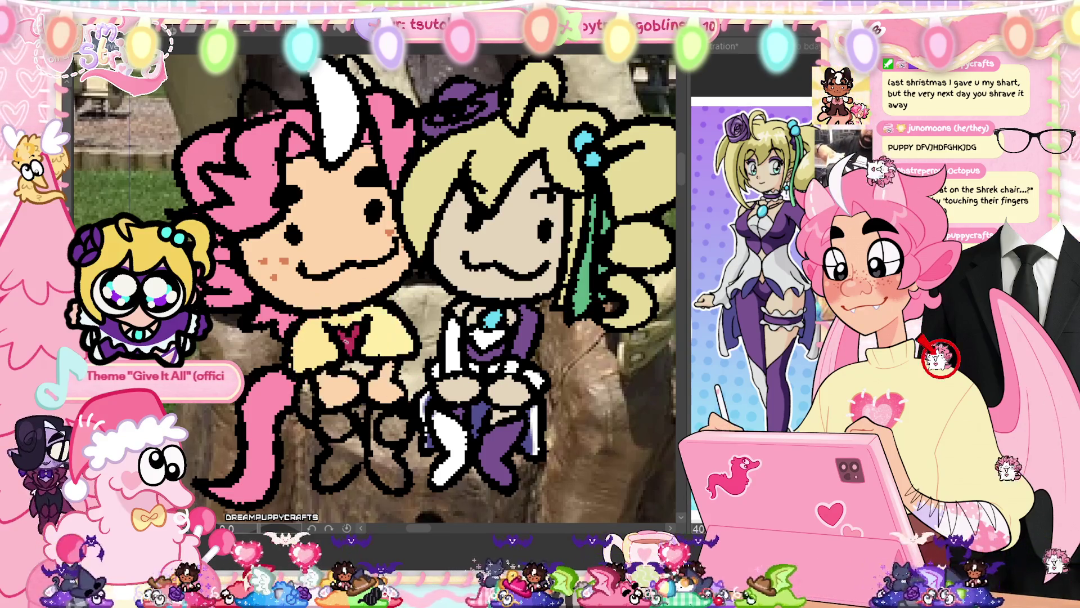
alt+click(267, 194)
key(ctrl+z)
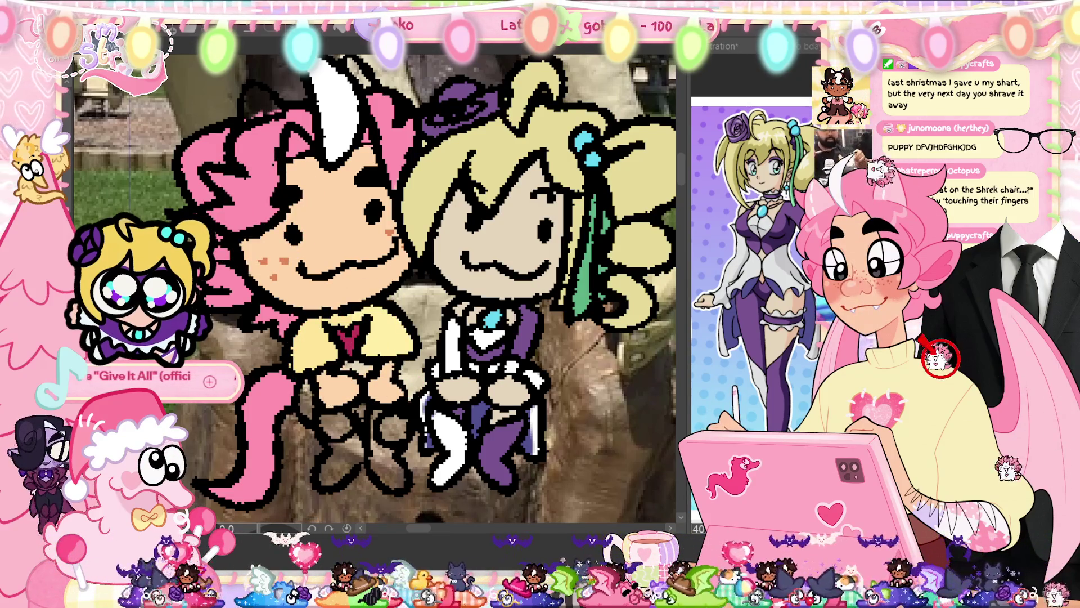
click(349, 341)
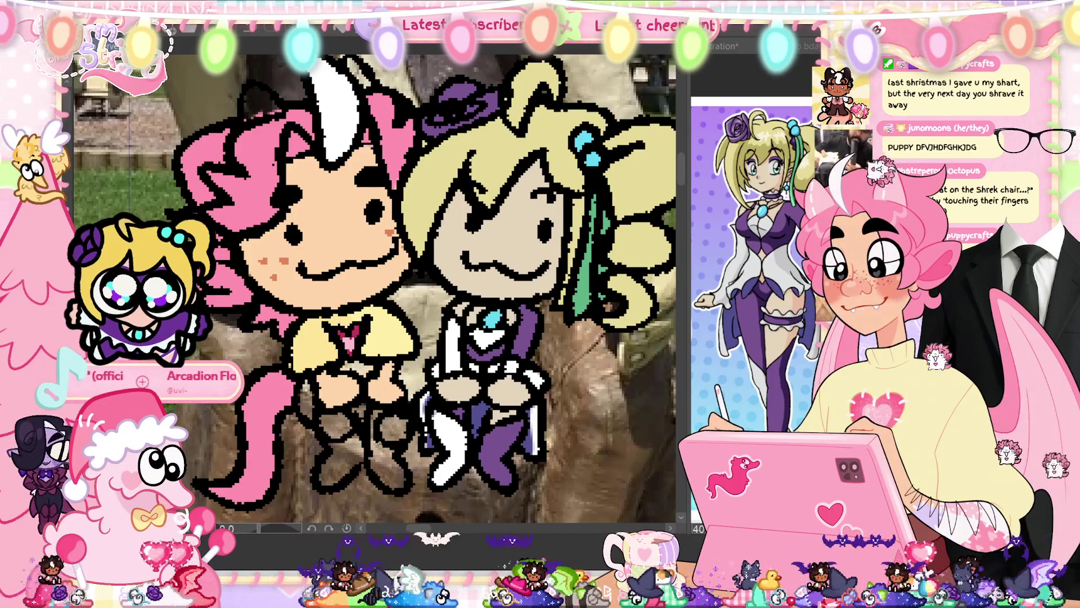
- Extend the grey fill down the left leg and draw black outlines between the legs
drag(341, 368, 308, 321)
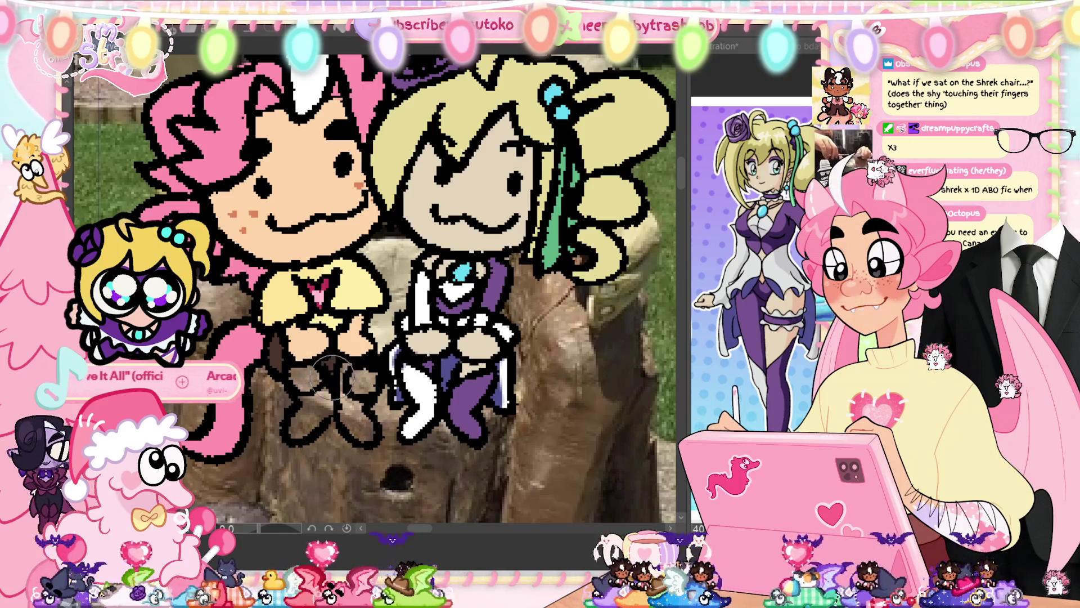
scroll(328, 371, down, 1)
scroll(377, 287, down, 1)
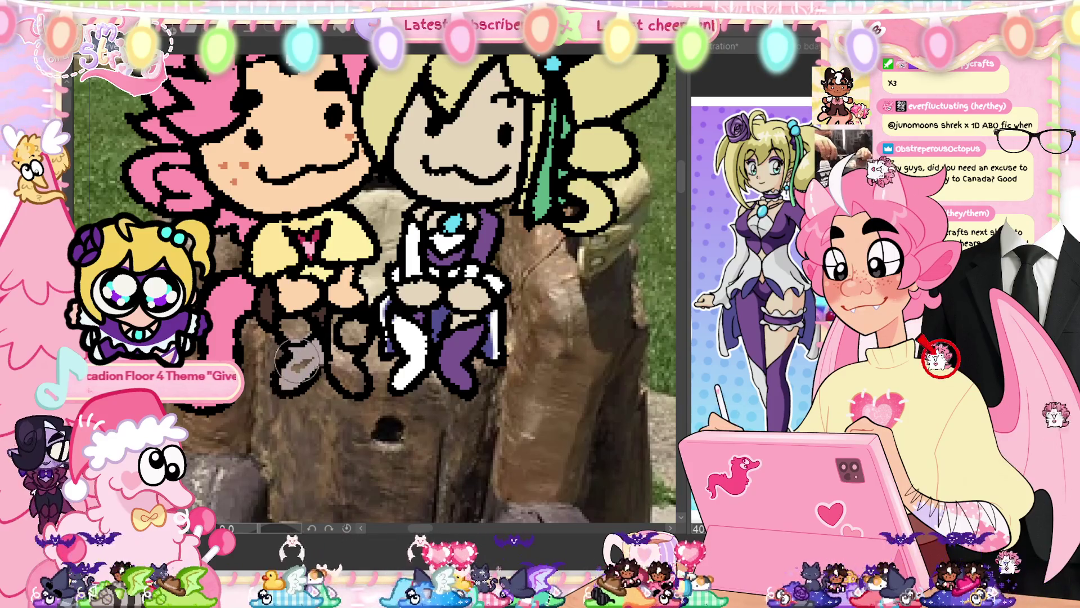
drag(303, 360, 297, 383)
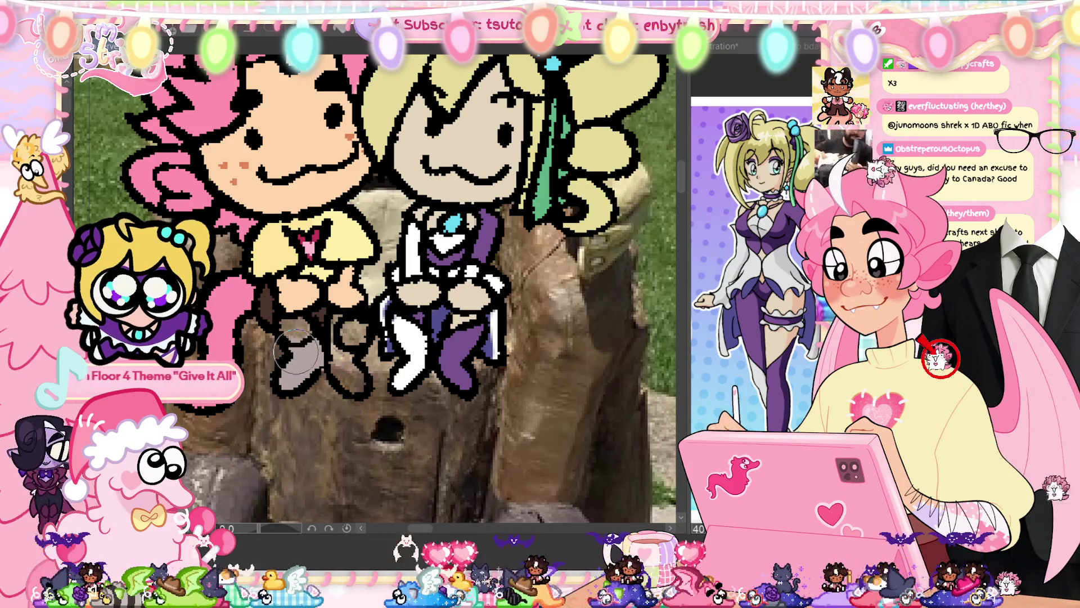
mouse_move(337, 316)
mouse_down()
mouse_move(362, 386)
mouse_move(346, 371)
mouse_move(349, 380)
mouse_up()
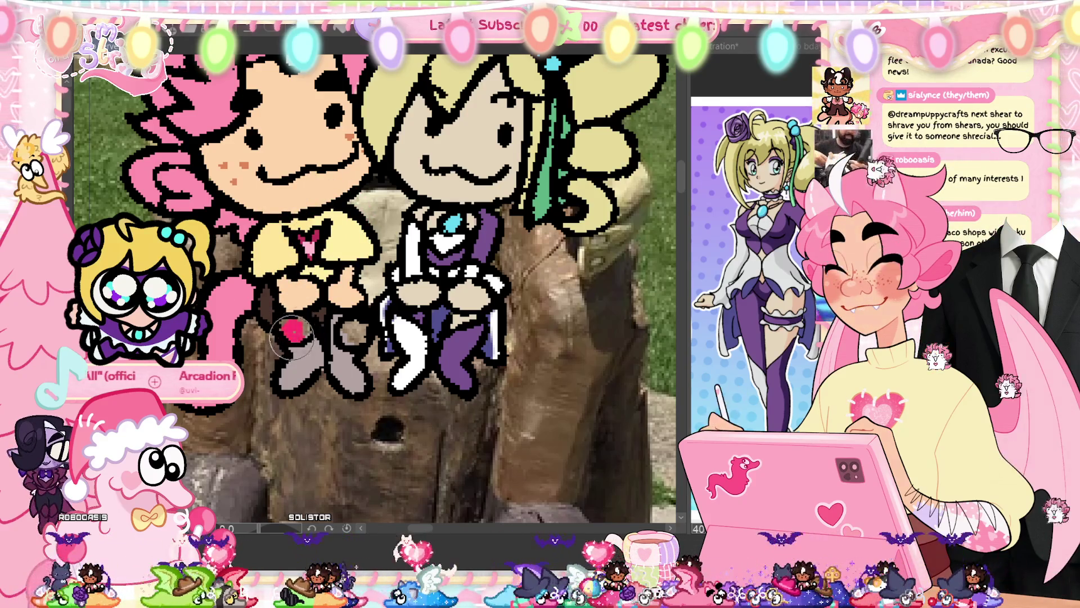
- Paint red hearts on the boots with yellow highlights on each
drag(299, 332, 353, 337)
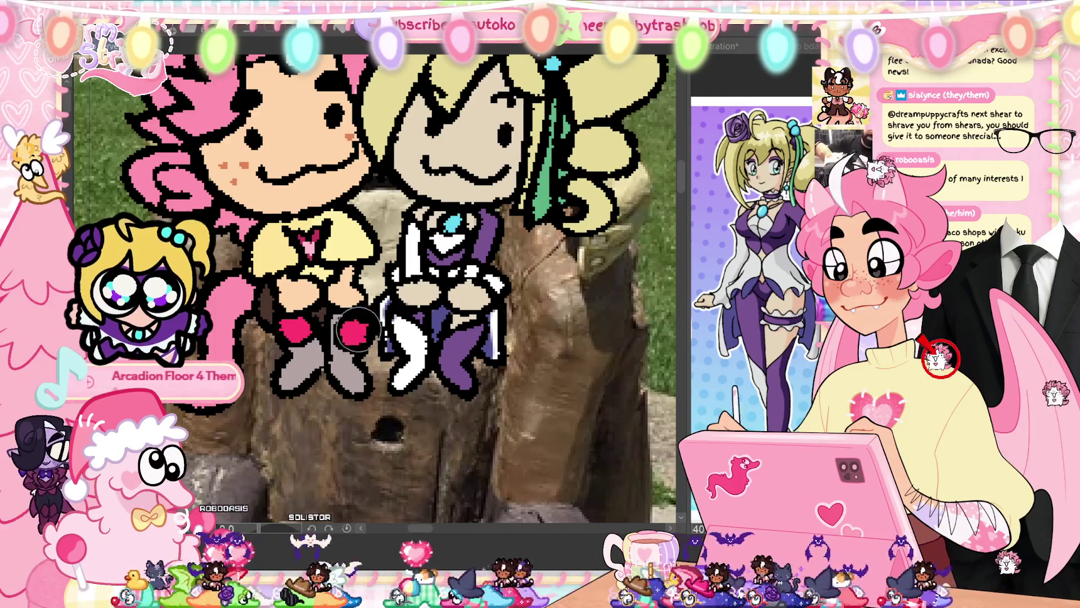
drag(296, 326, 288, 330)
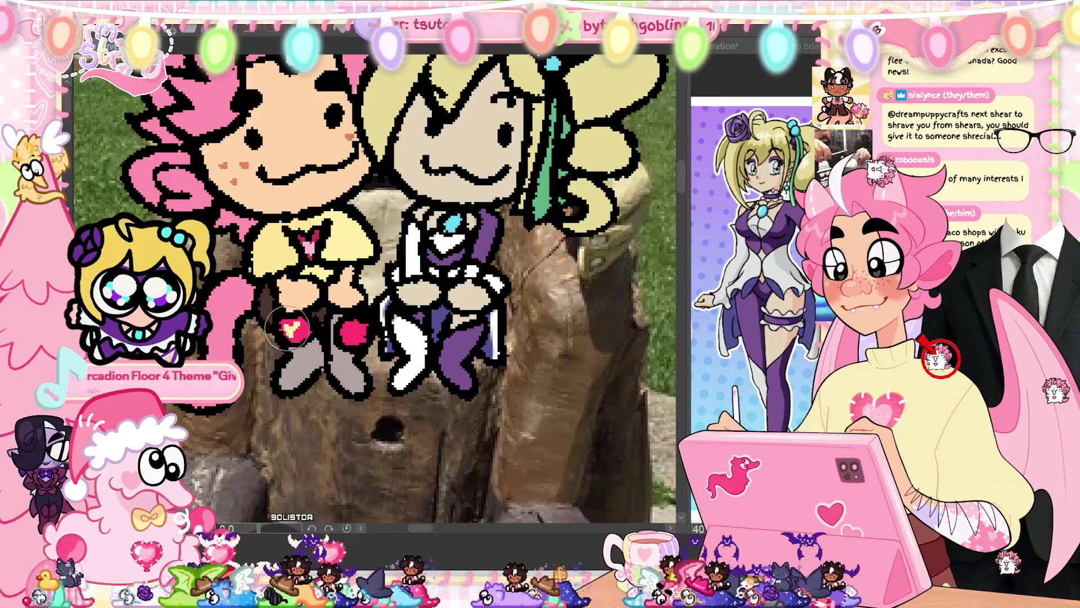
drag(356, 332, 358, 331)
- Touch up a spot on the pink hair and sample the peach skin colour from the face
scroll(393, 281, up, 2)
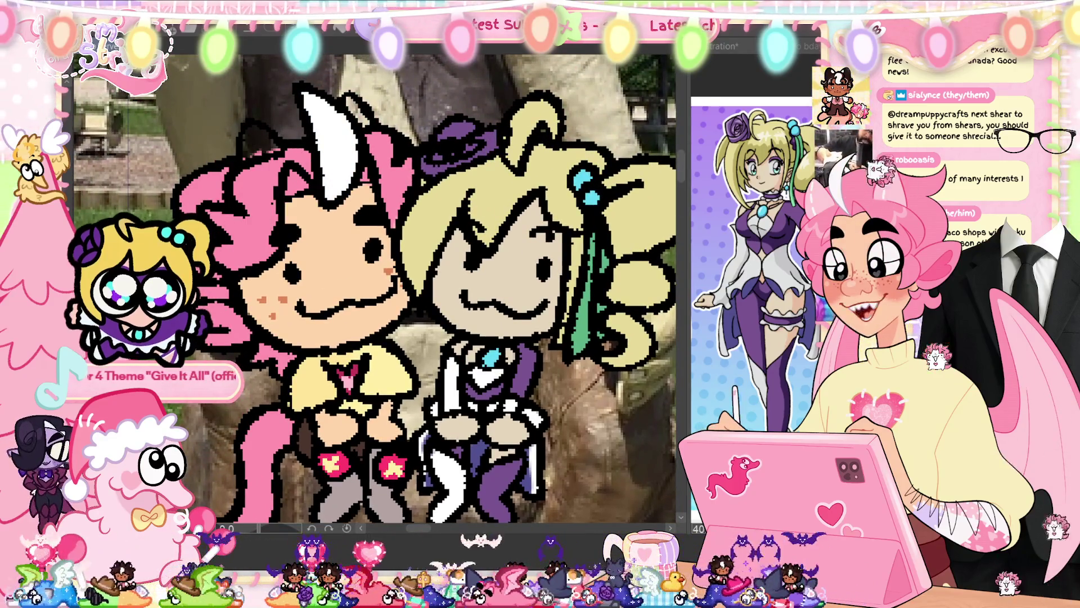
drag(224, 315, 231, 318)
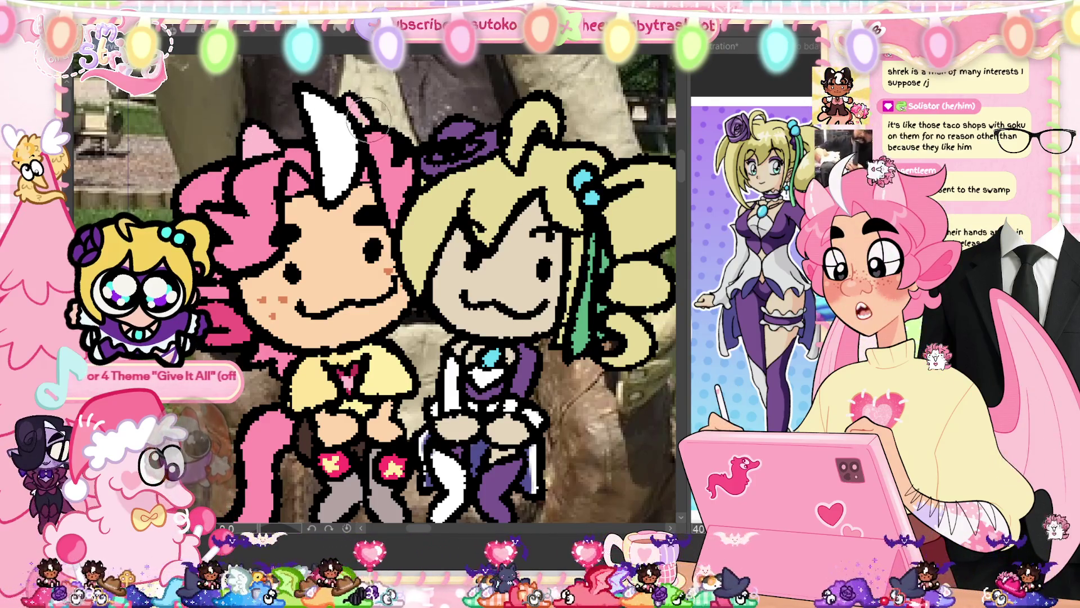
alt+click(332, 257)
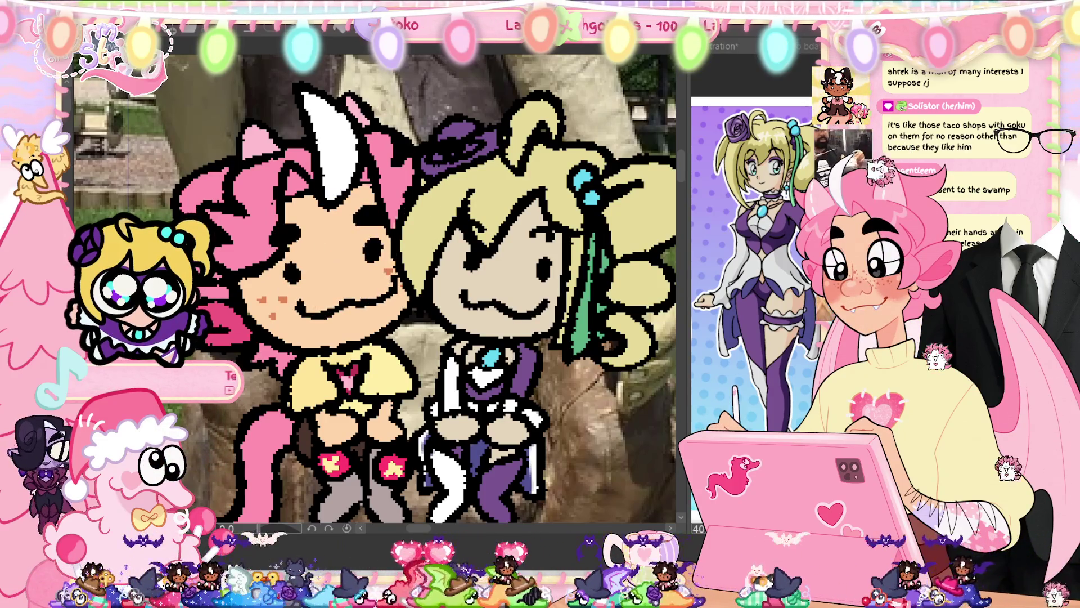
scroll(374, 287, up, 2)
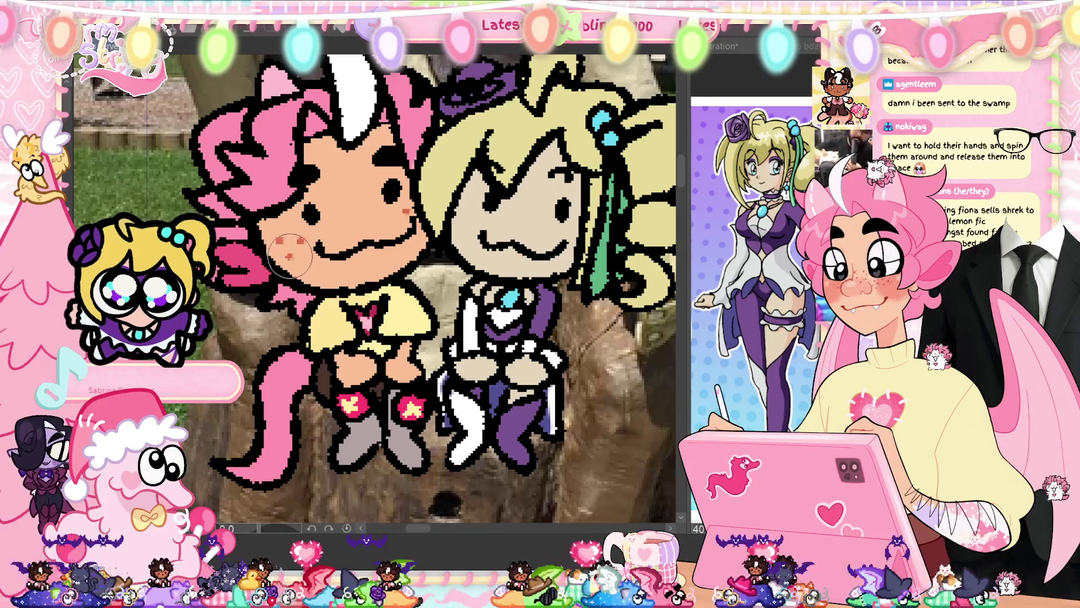
scroll(516, 307, down, 3)
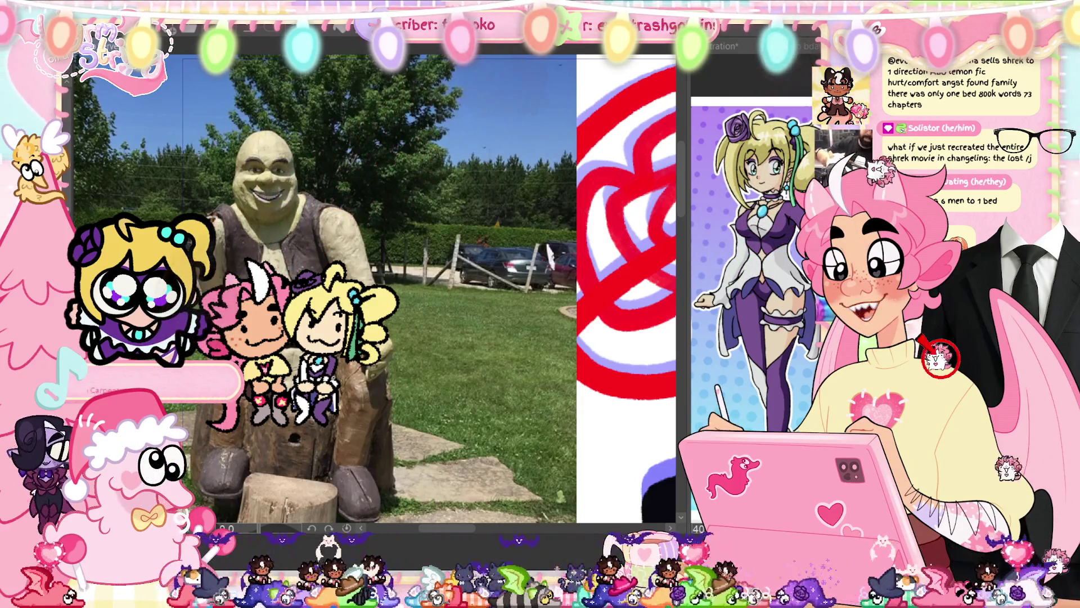
- Zoom in on the Shrek photo and capture a screenshot region showing both coloured chibis
key(ctrl+plus)
key(ctrl+plus)
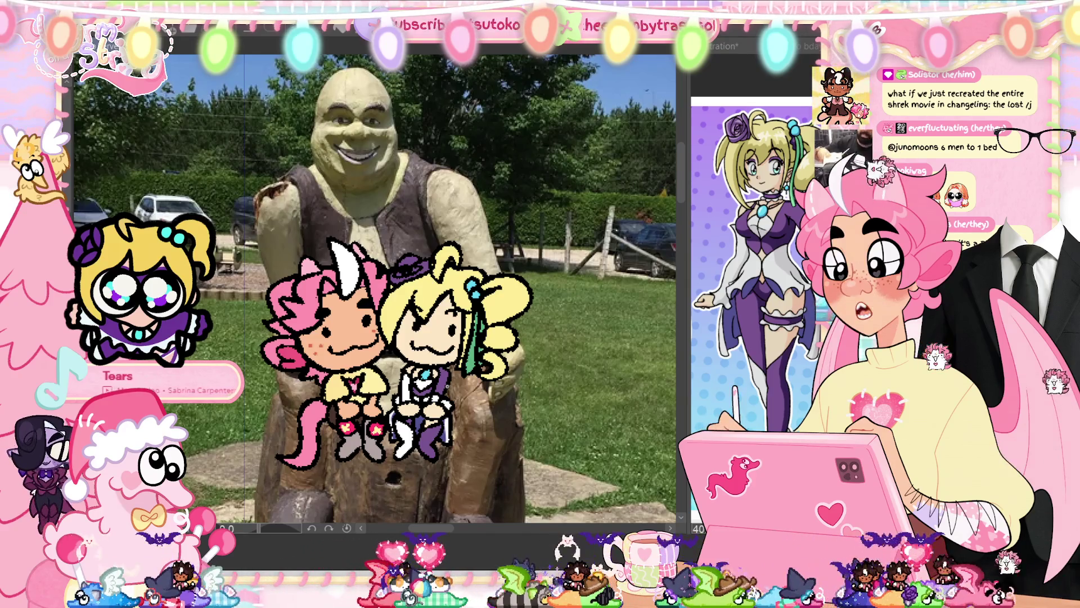
scroll(374, 288, down, 2)
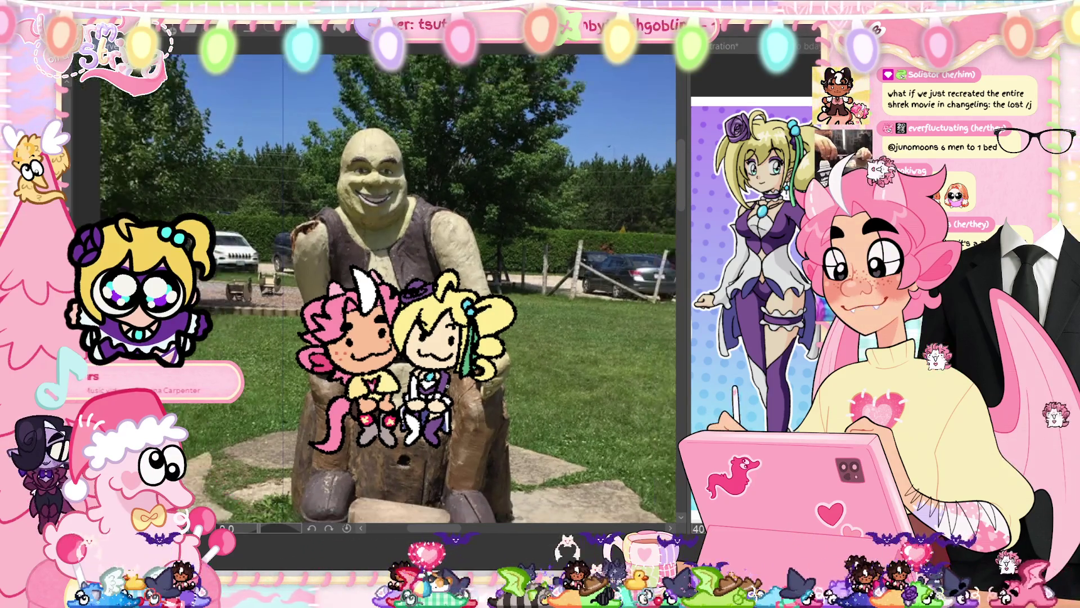
scroll(389, 289, down, 1)
scroll(388, 289, down, 1)
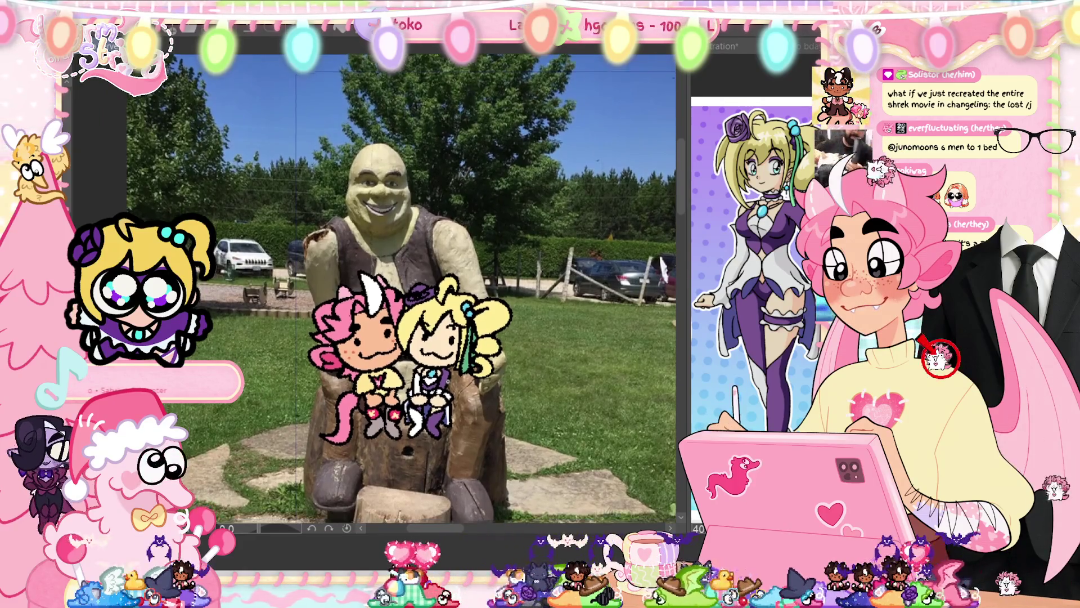
scroll(402, 288, down, 2)
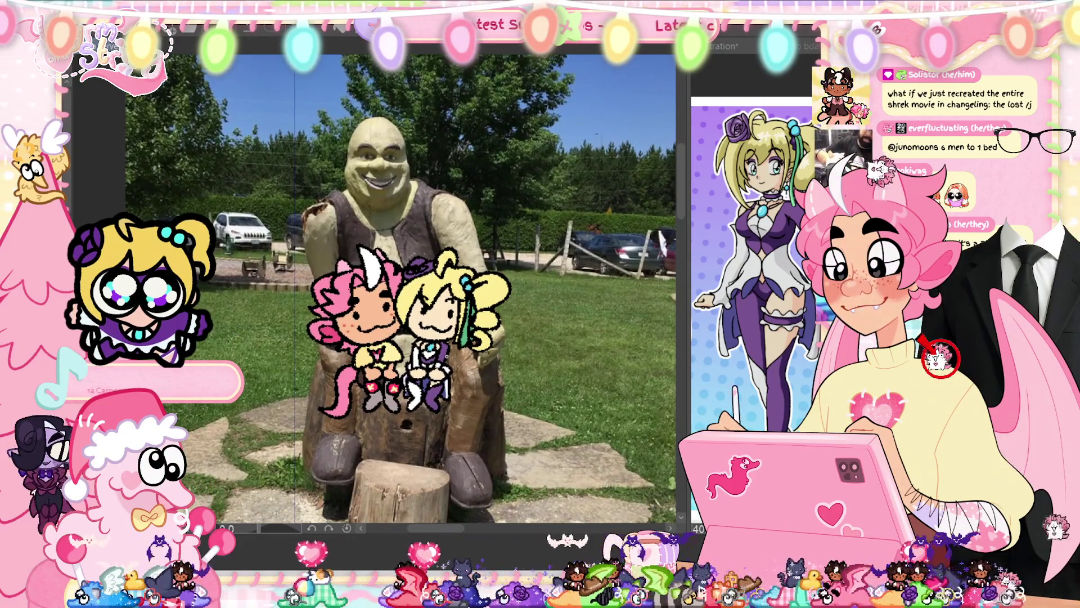
scroll(402, 289, down, 2)
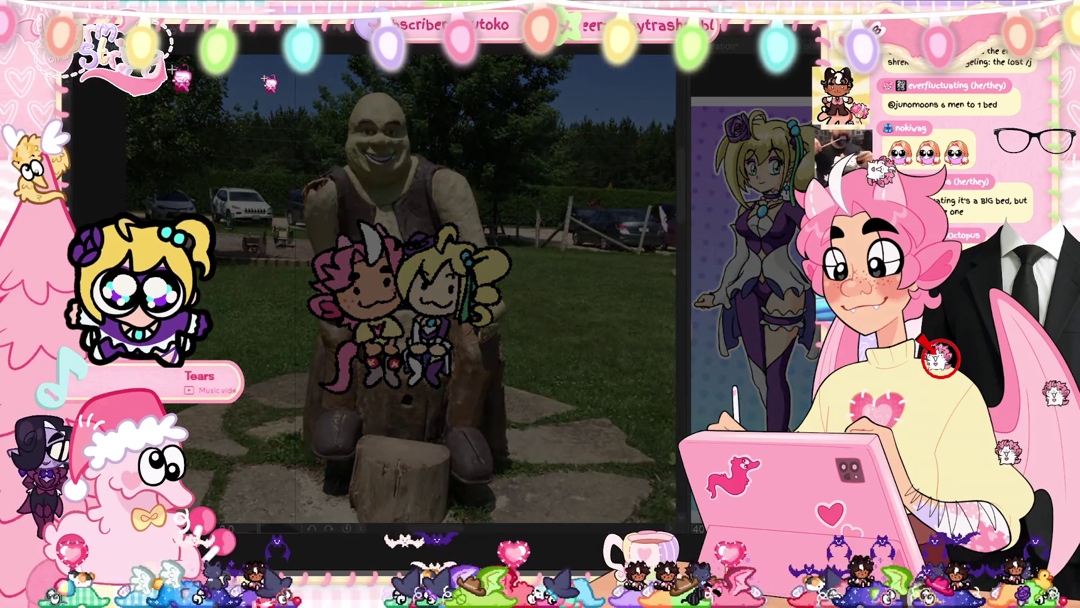
mouse_move(162, 62)
mouse_down()
mouse_move(646, 433)
mouse_move(650, 525)
mouse_move(653, 512)
mouse_up()
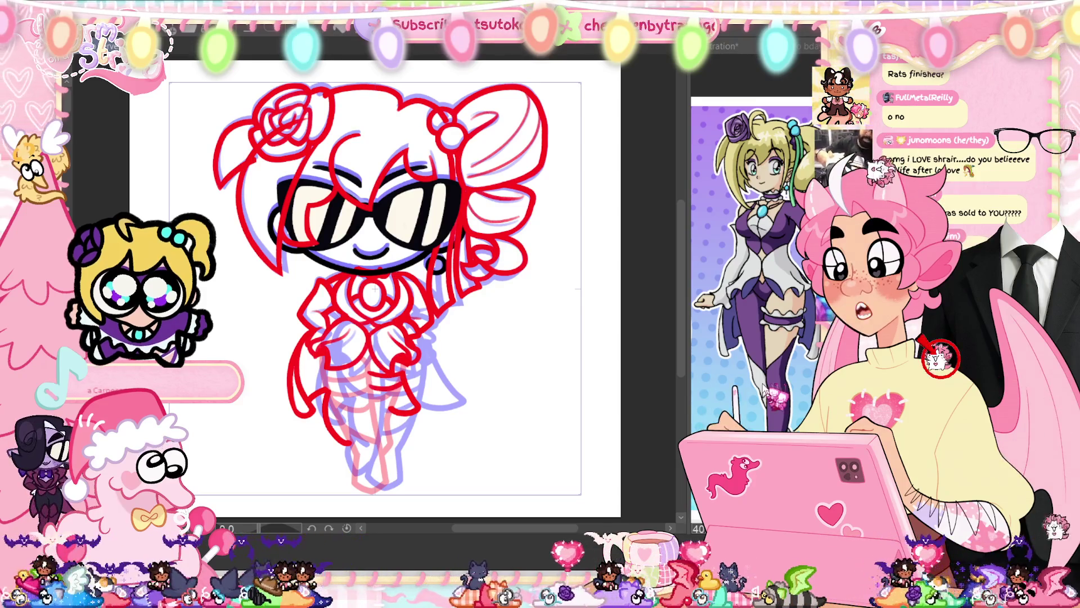
- Zoom onto the sunglasses chibi's torso and draw a short red line on the skirt
scroll(376, 473, up, 2)
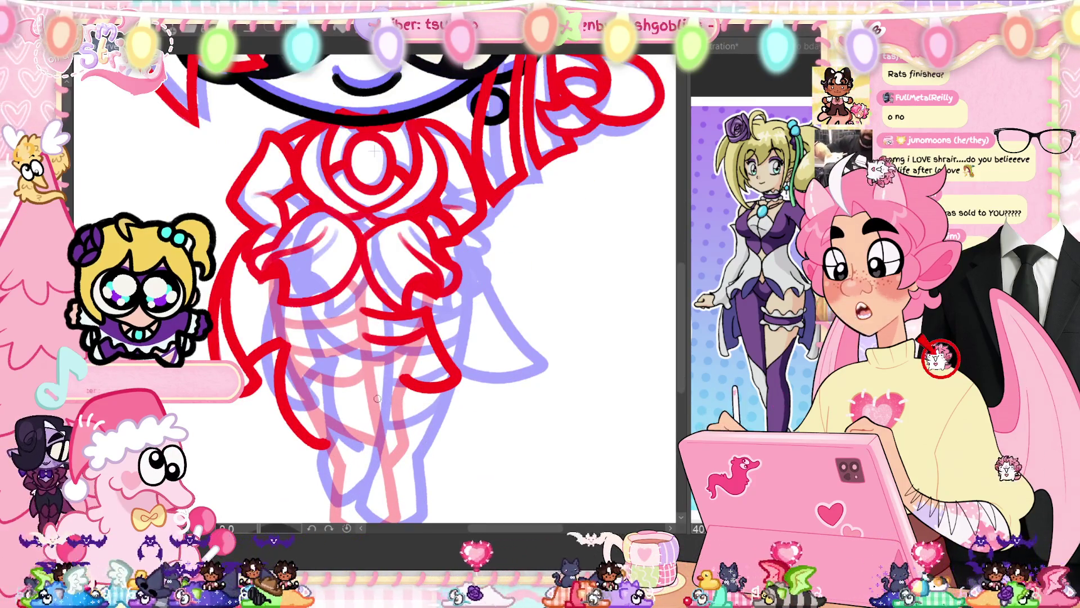
drag(374, 151, 452, 179)
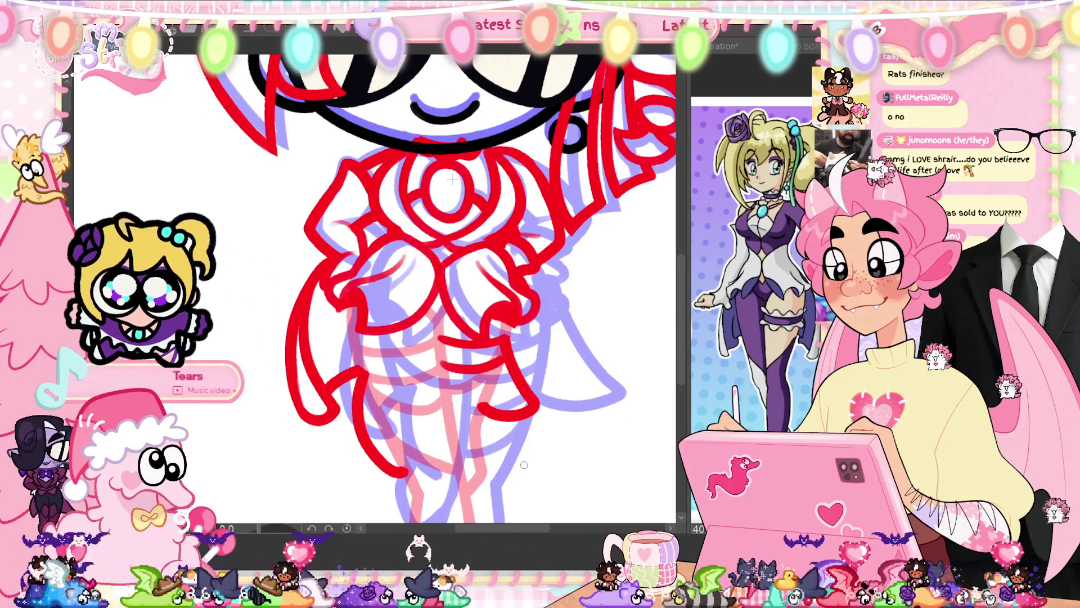
drag(453, 179, 445, 121)
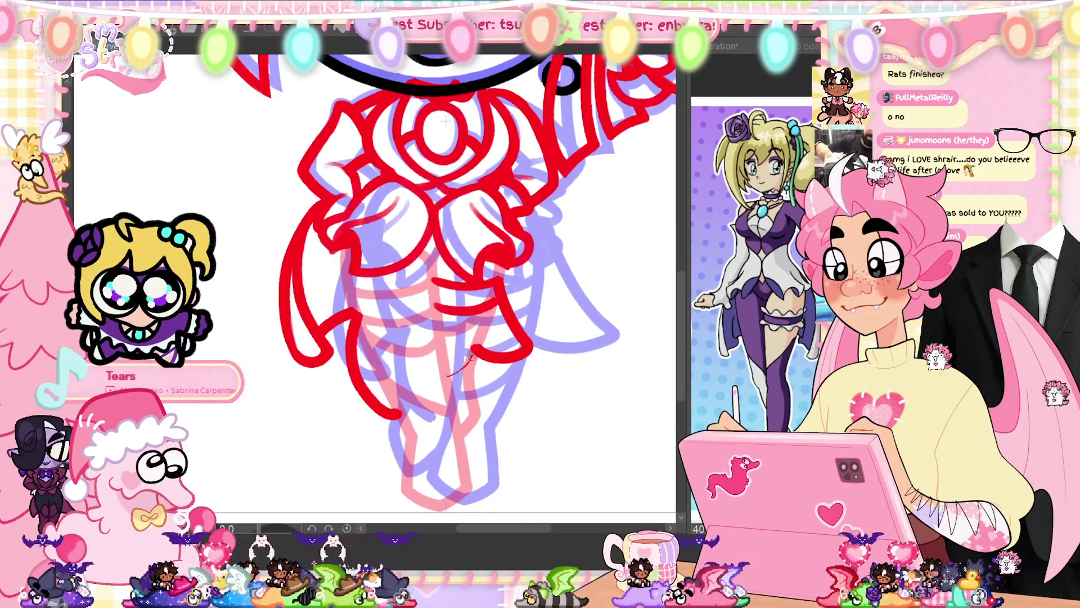
drag(448, 374, 472, 354)
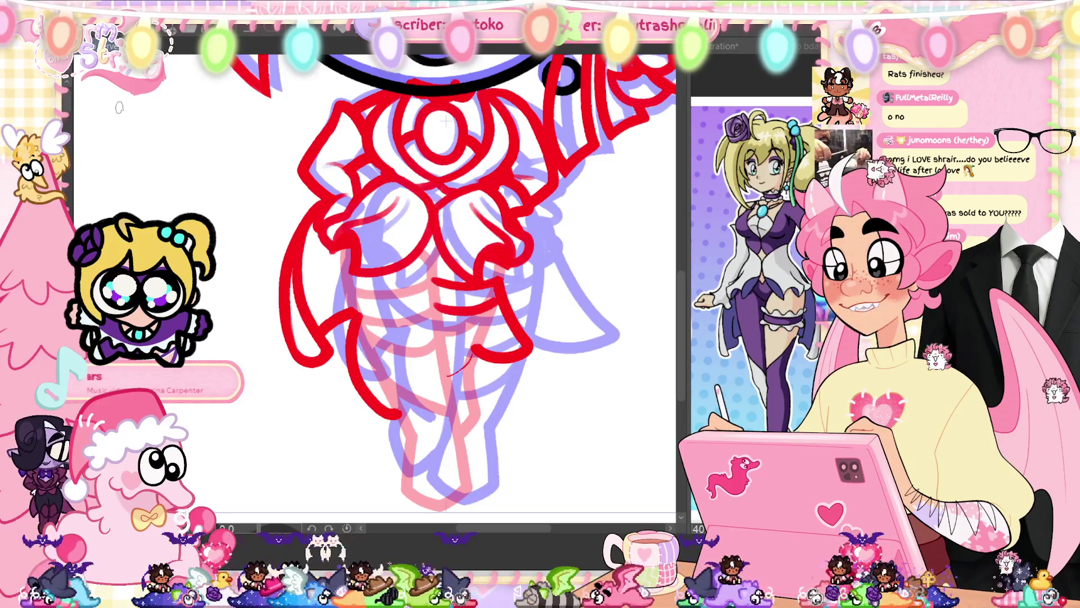
key(ctrl+z)
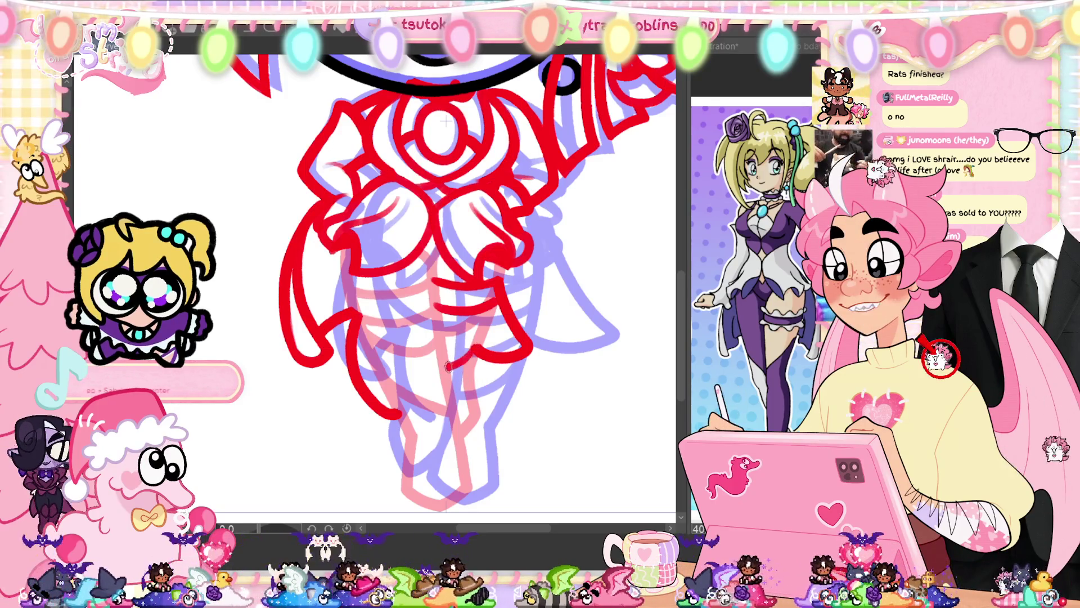
drag(448, 366, 471, 353)
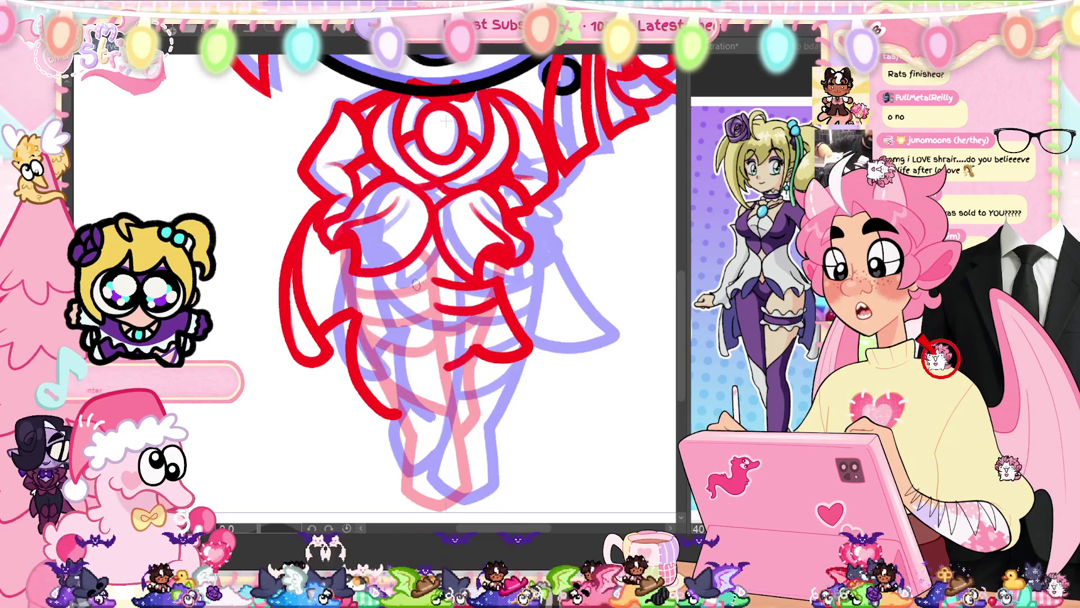
- Zoom out to the feet, turn the faint pink sketch lines solid red, then hide the red line art
scroll(416, 285, up, 2)
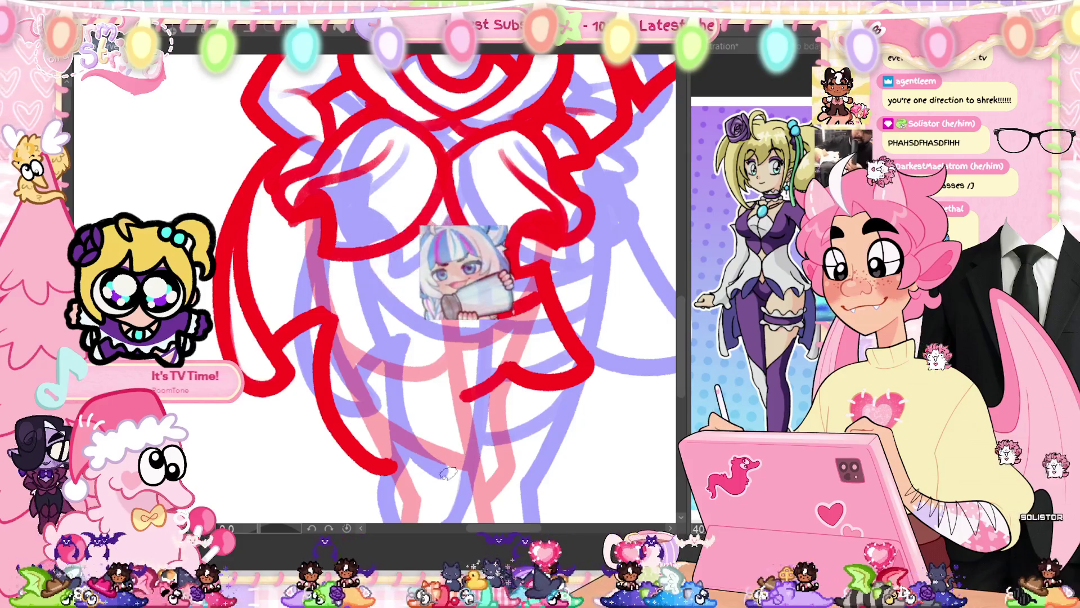
key(ctrl+minus)
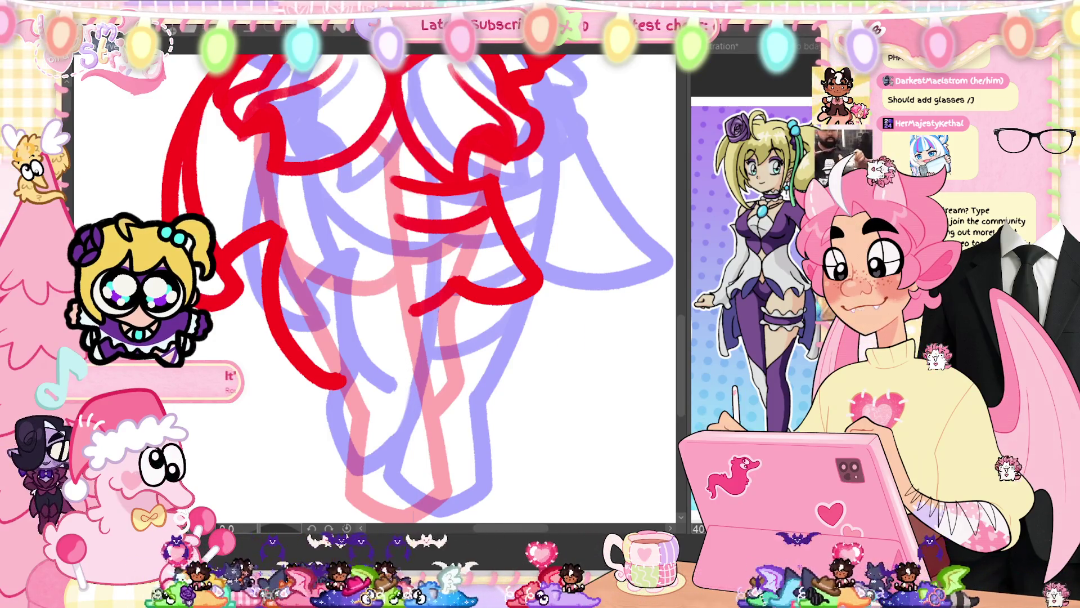
key(ctrl+e)
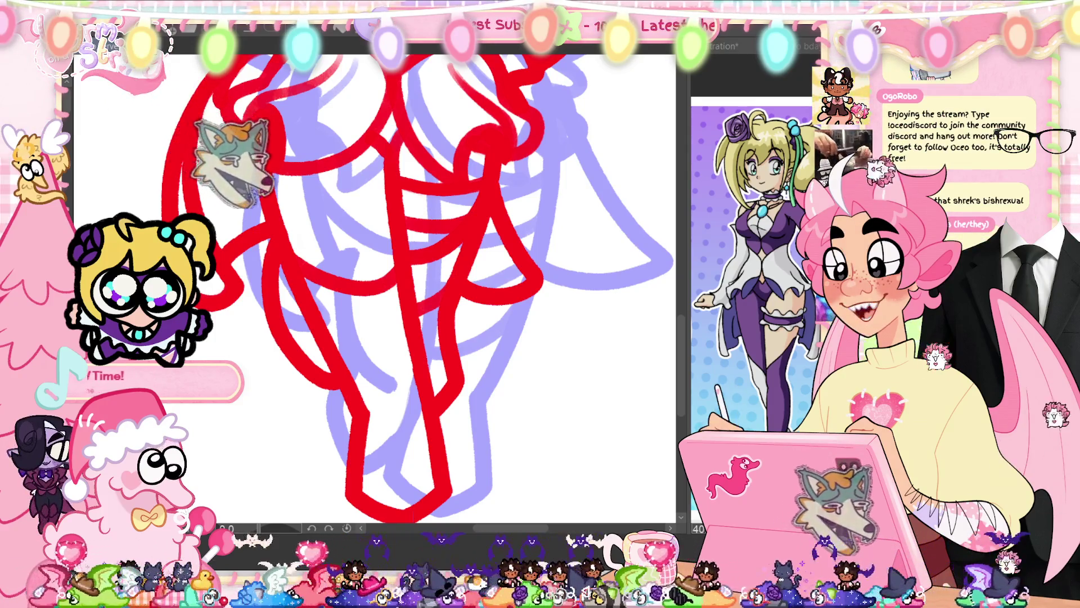
key(Delete)
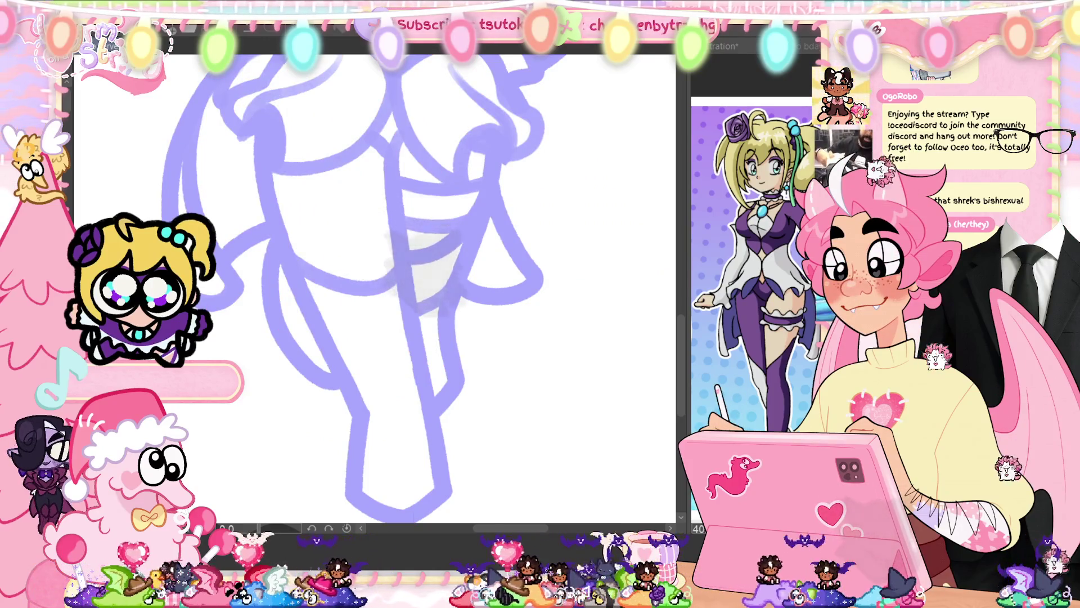
- Bring back the red line art, briefly toggling it to compare with the sketch
key(ctrl+z)
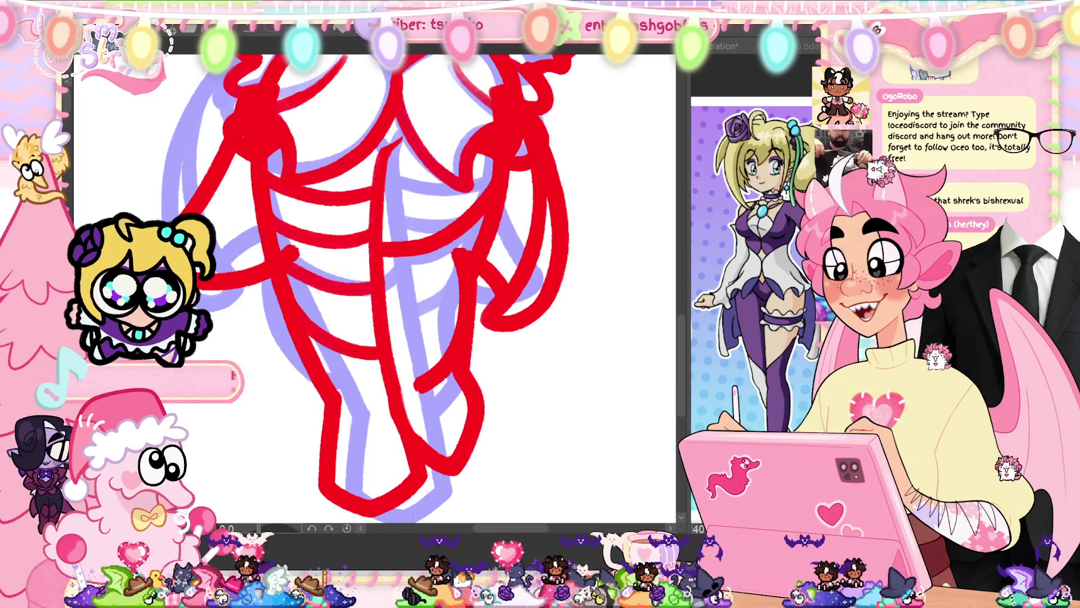
key(Delete)
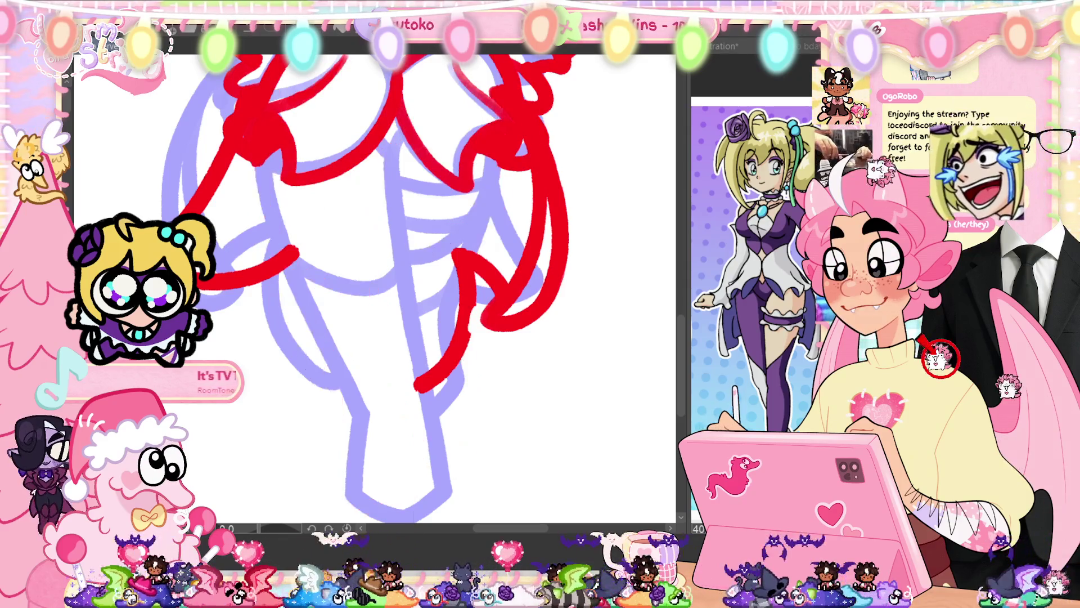
key(ctrl+z)
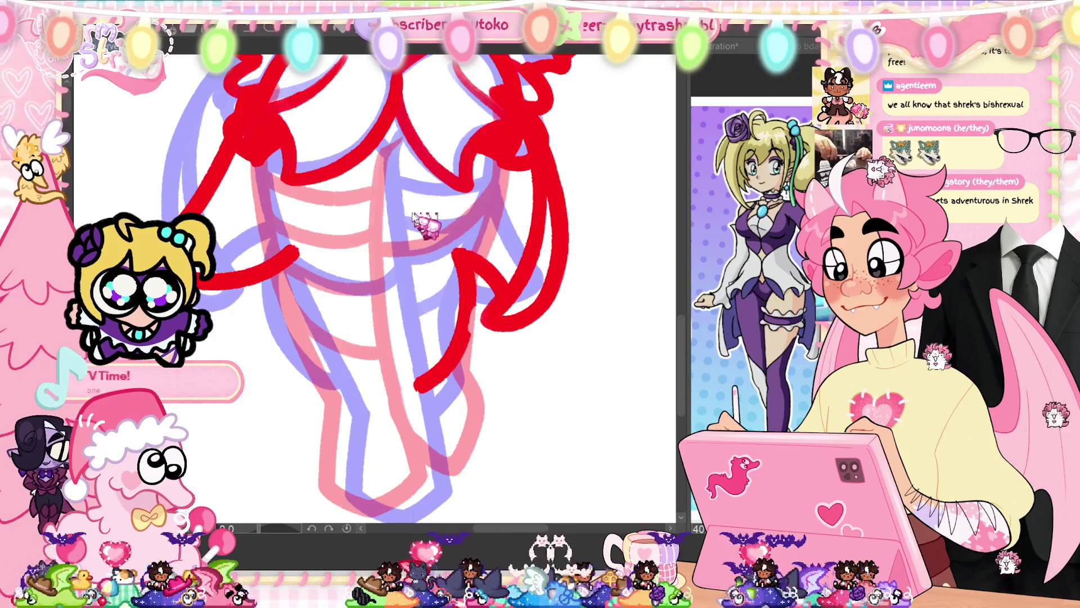
- Draw red curved lines across the chest, then fit the whole character in view
drag(378, 213, 502, 193)
key(ctrl+z)
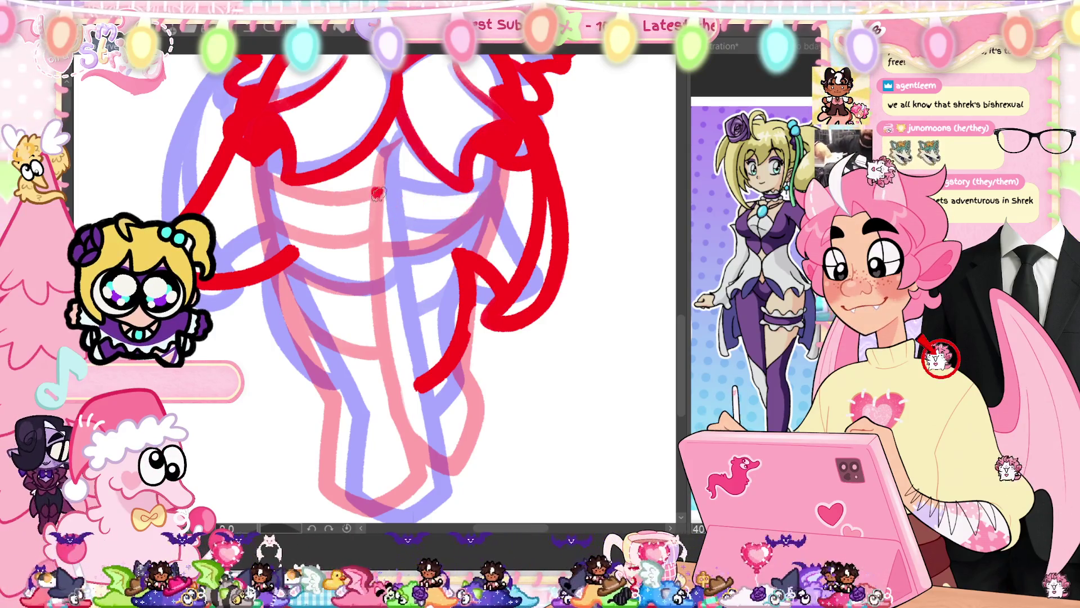
drag(376, 198, 498, 190)
key(ctrl+z)
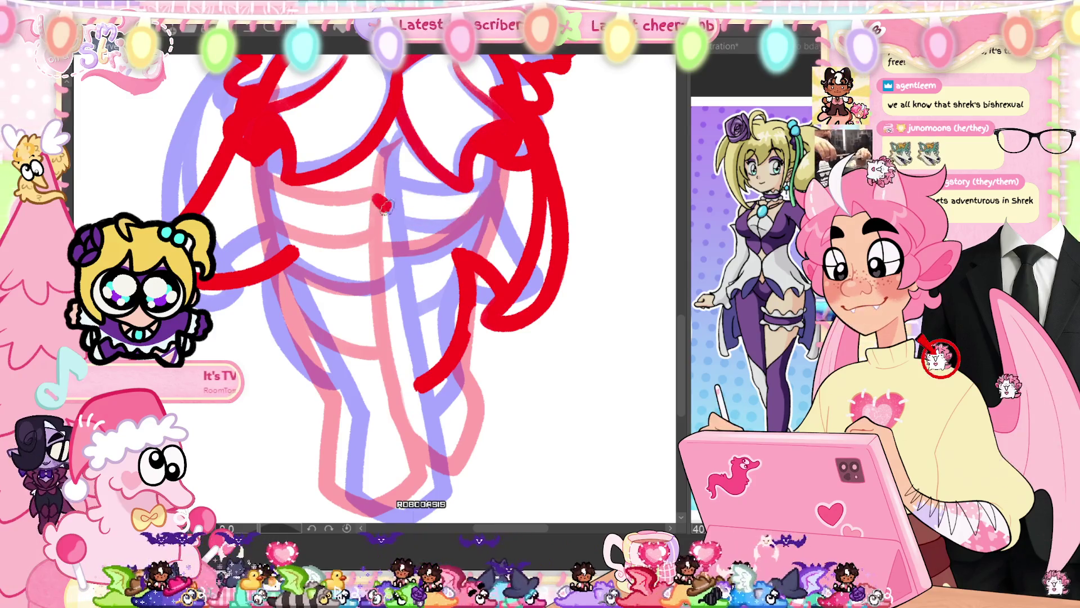
drag(374, 200, 498, 188)
drag(381, 165, 444, 164)
key(ctrl+z)
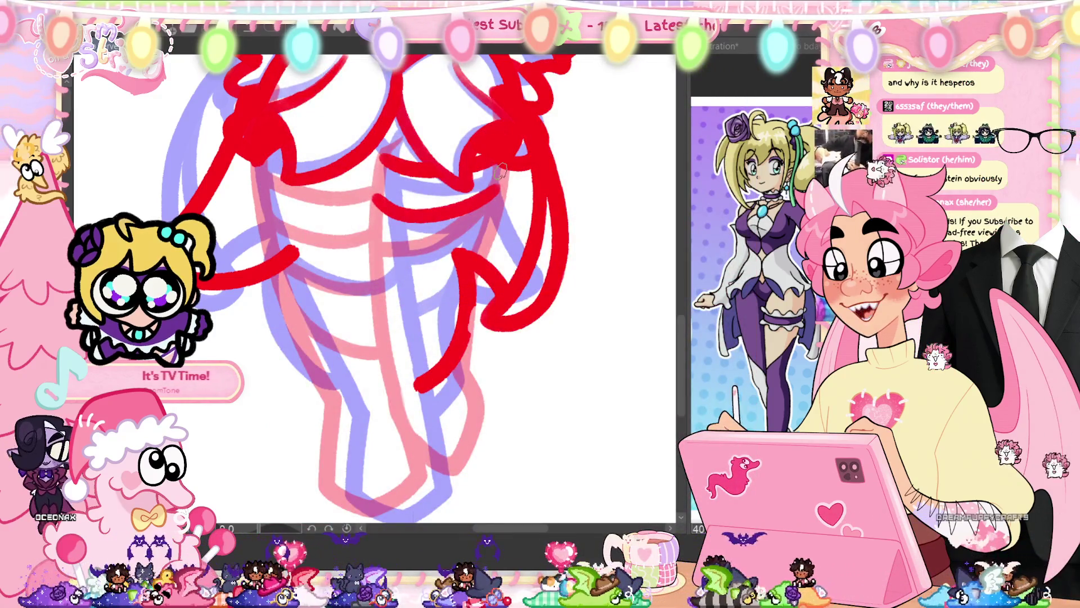
key(ctrl+0)
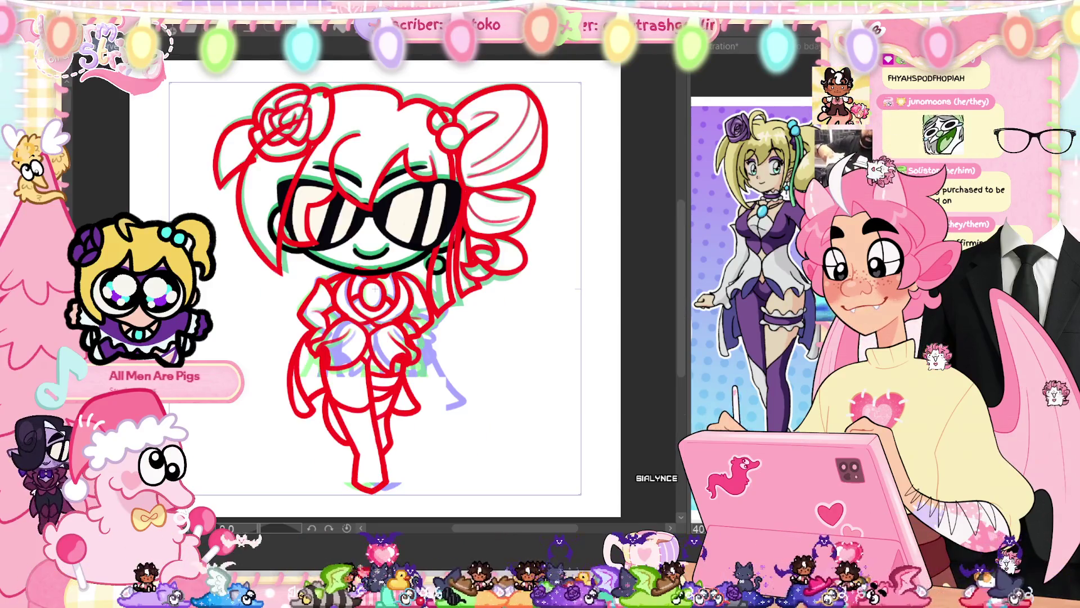
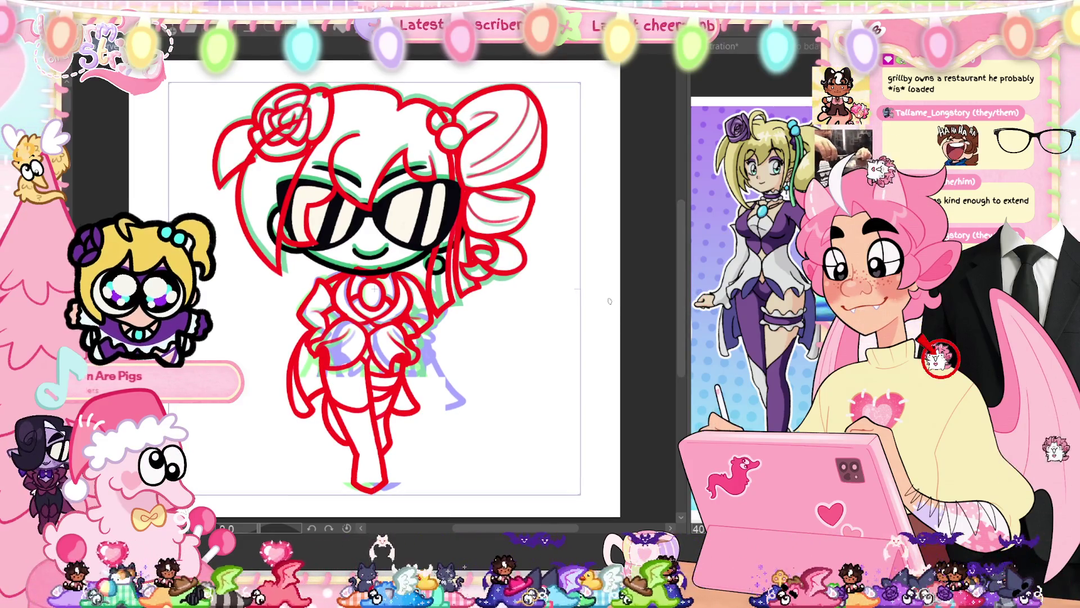
- Restore the sketch lines, play and pause the animation timeline, then jump to frame 11
key(ctrl+z)
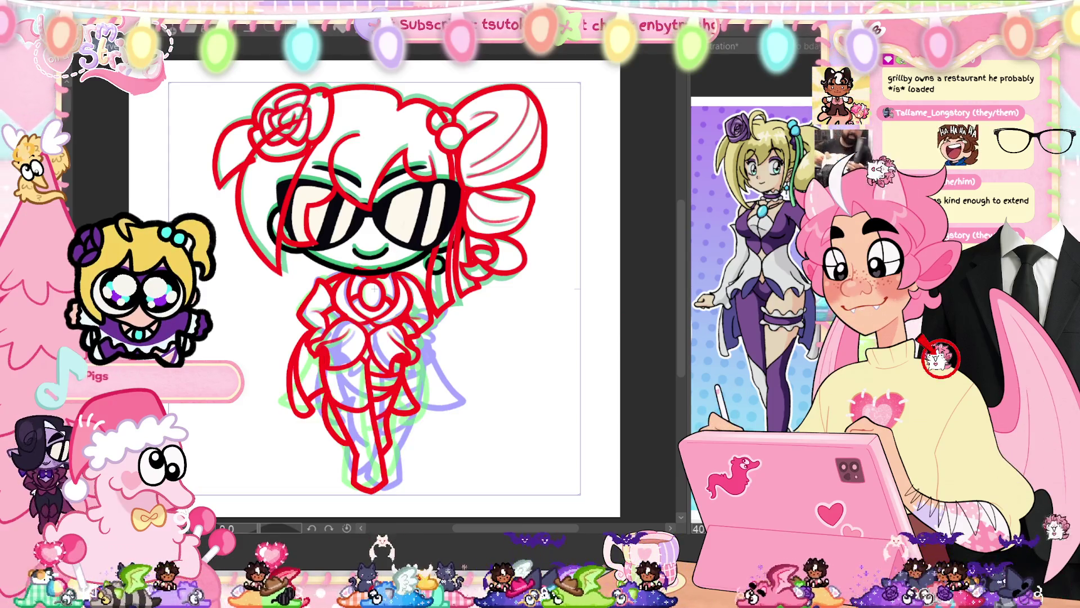
key(ctrl+shift+t)
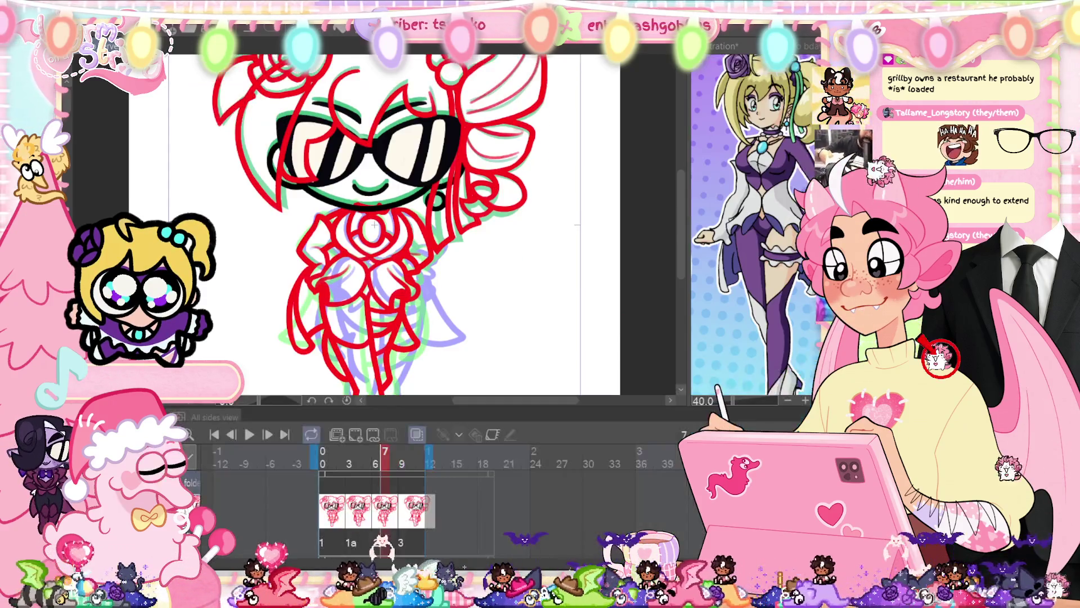
click(248, 442)
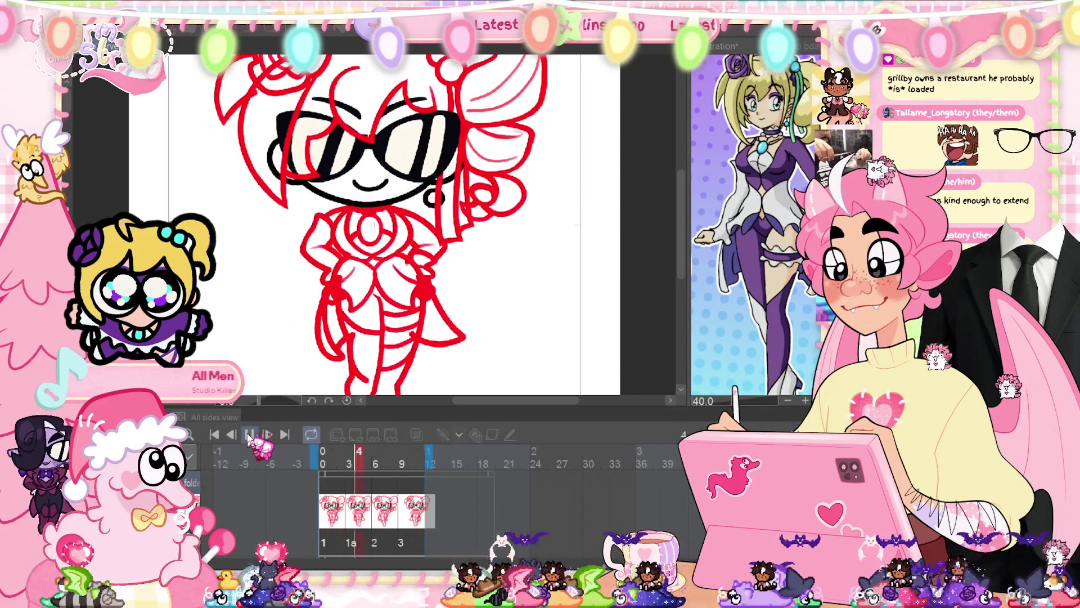
click(248, 442)
click(251, 436)
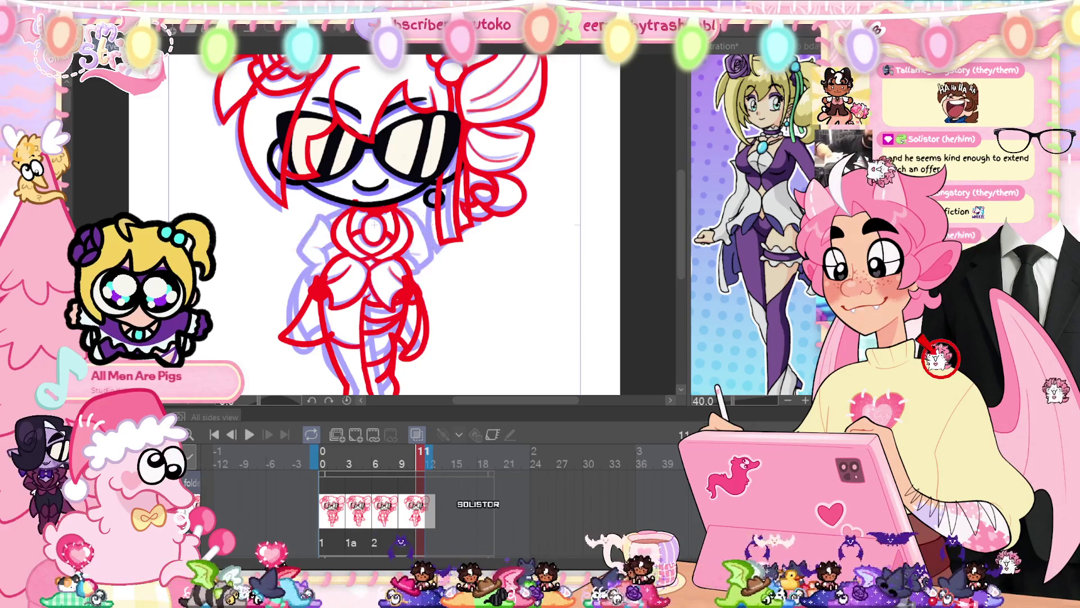
- Hide the timeline, test and undo a torso stroke, then fit the whole figure in the window
scroll(338, 303, up, 3)
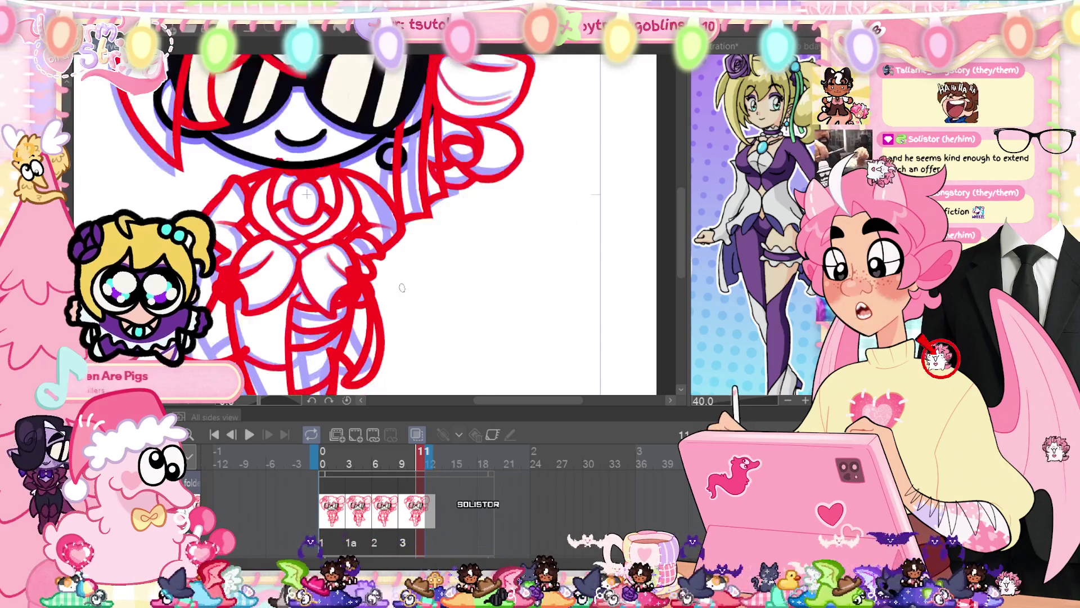
scroll(406, 294, up, 2)
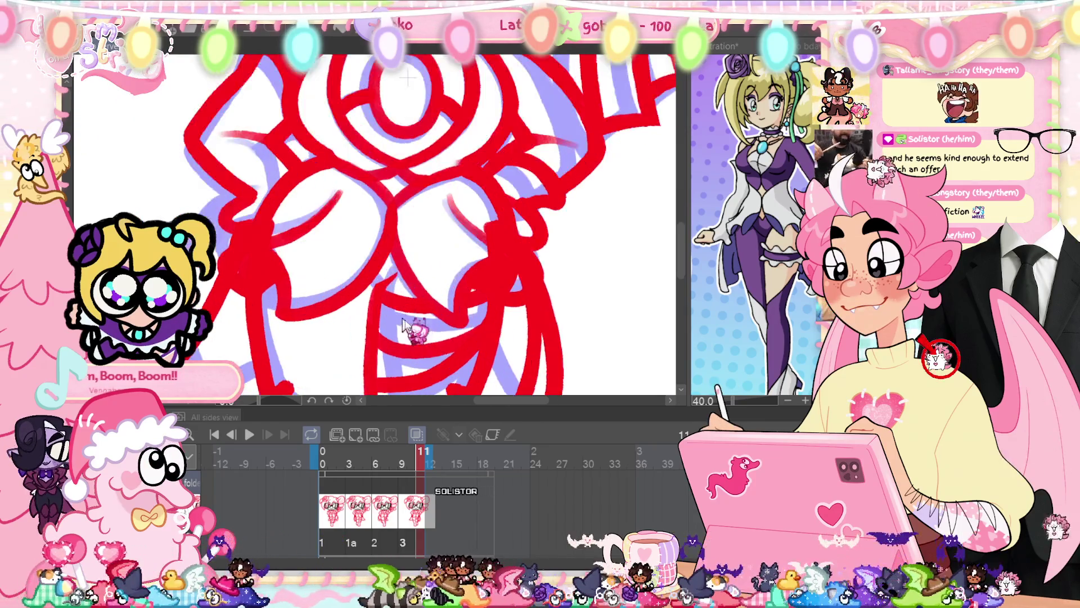
key(Tab)
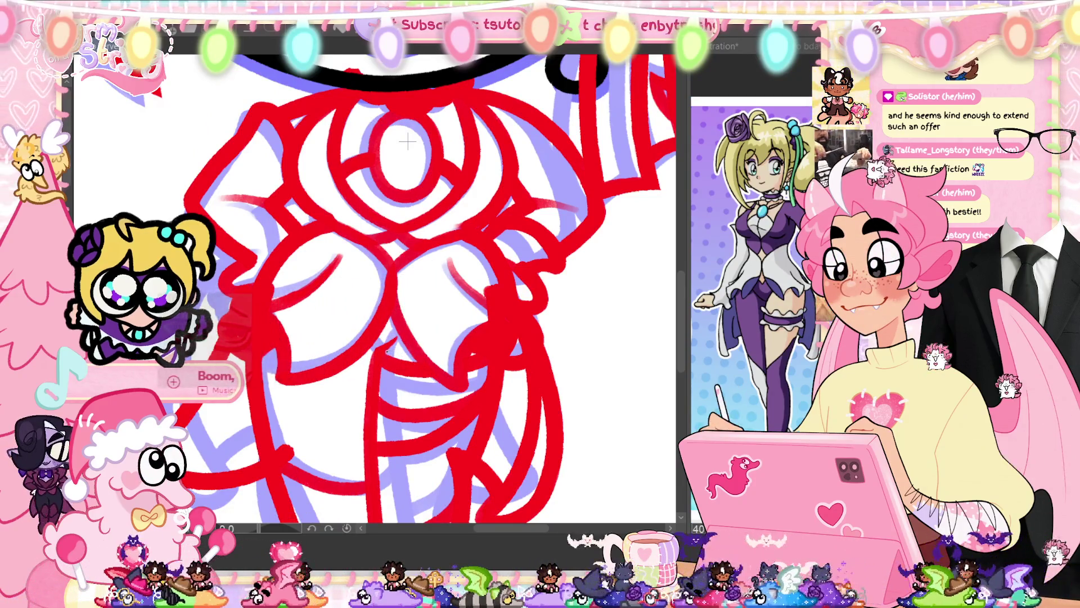
key(ctrl+z)
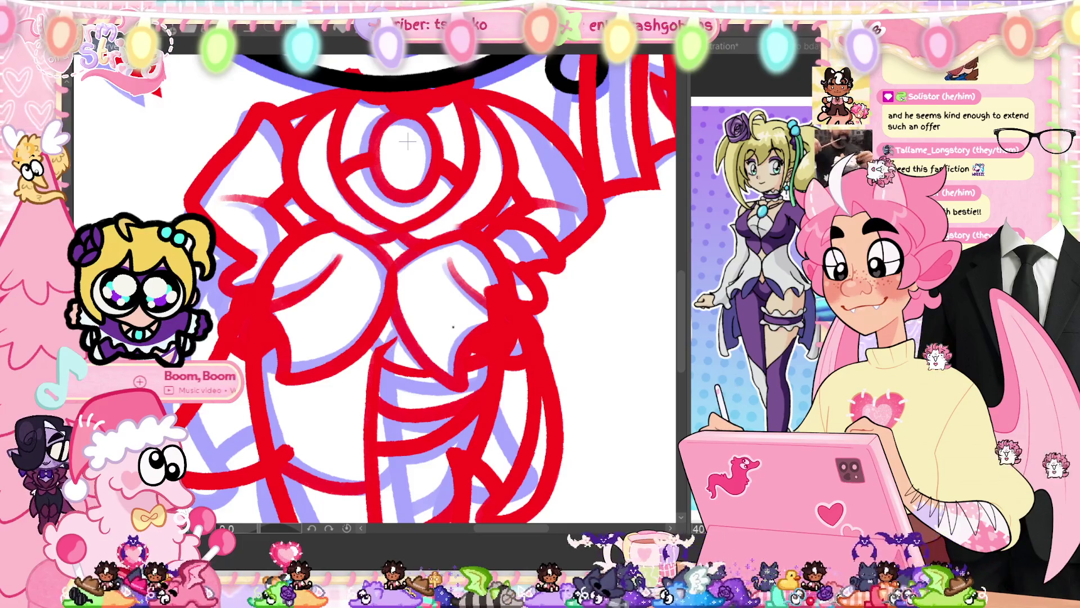
drag(380, 395, 479, 389)
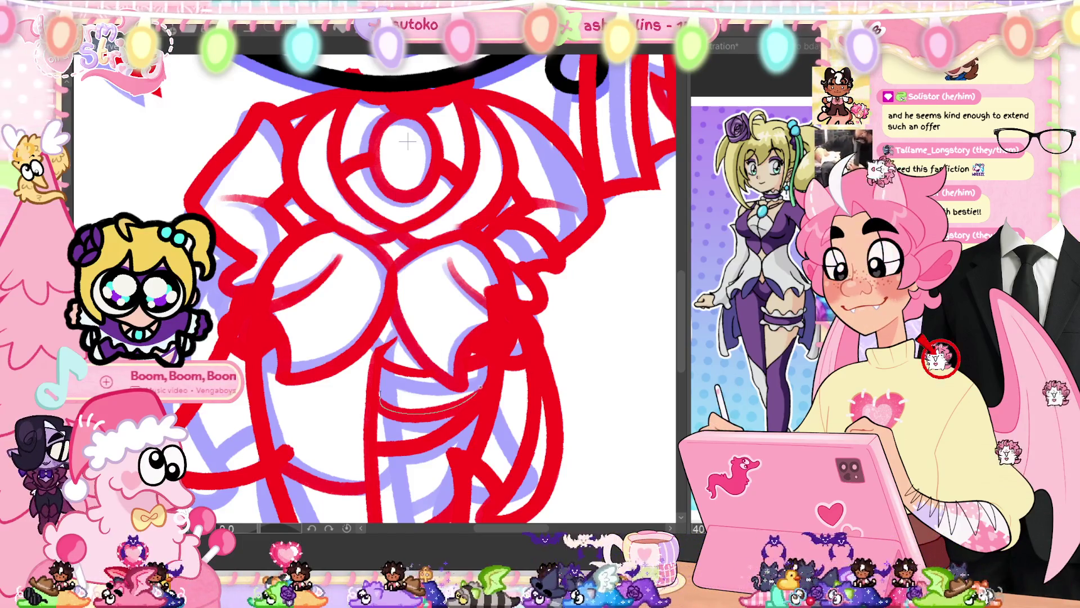
key(ctrl+z)
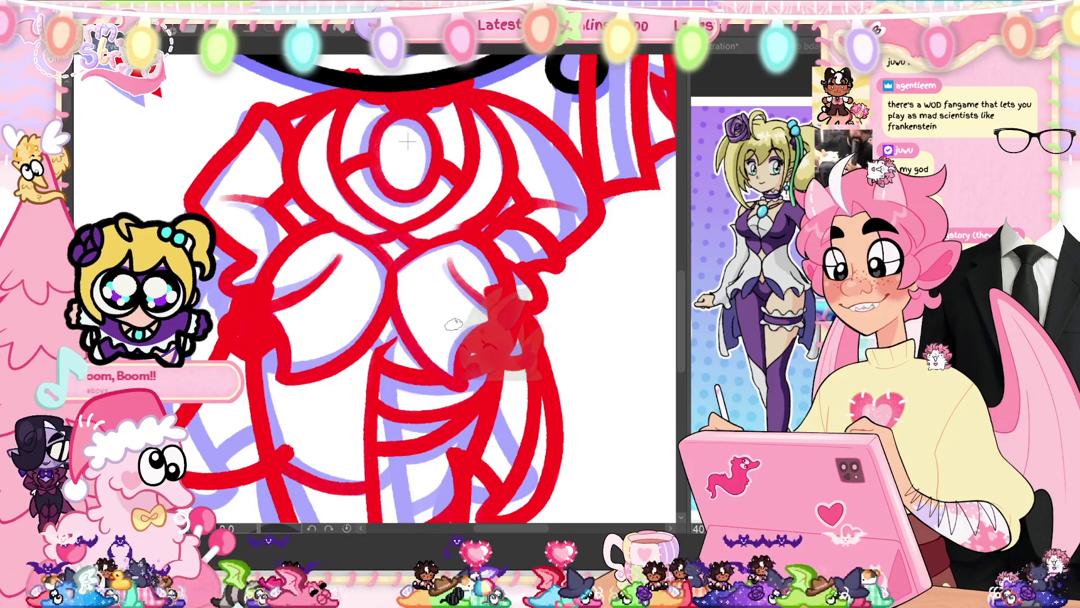
key(ctrl+0)
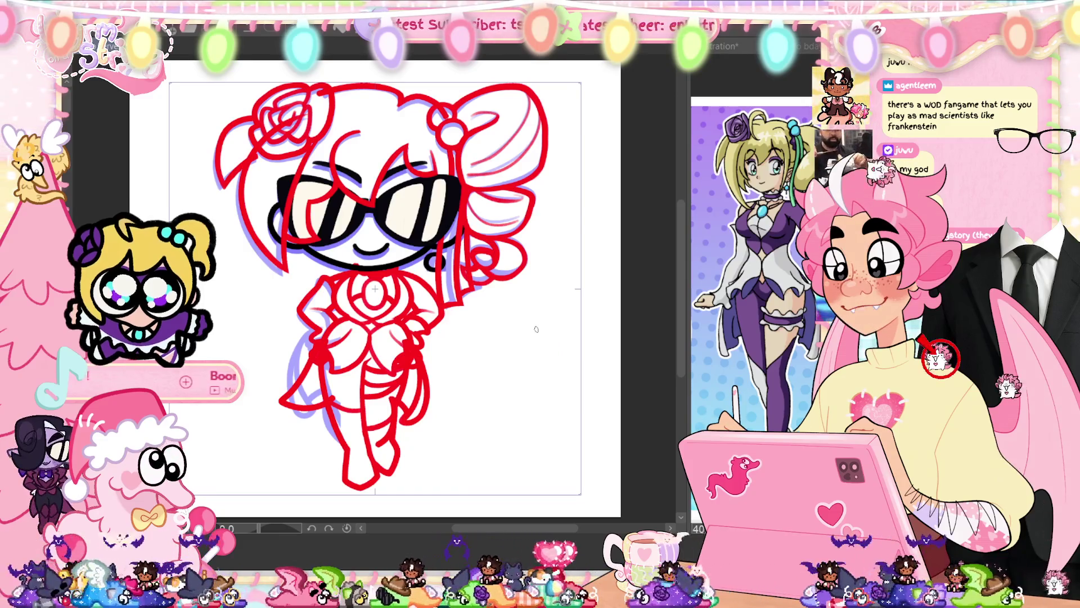
- Flip back and forth through the chibi's animation frames to compare them
key(Tab)
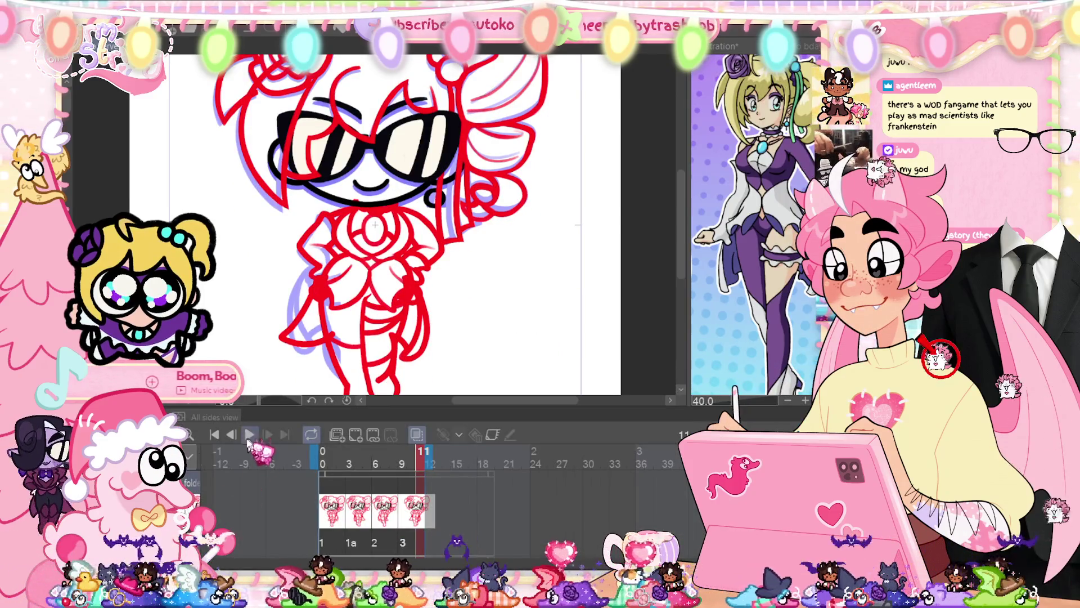
key(Tab)
key(ctrl+z)
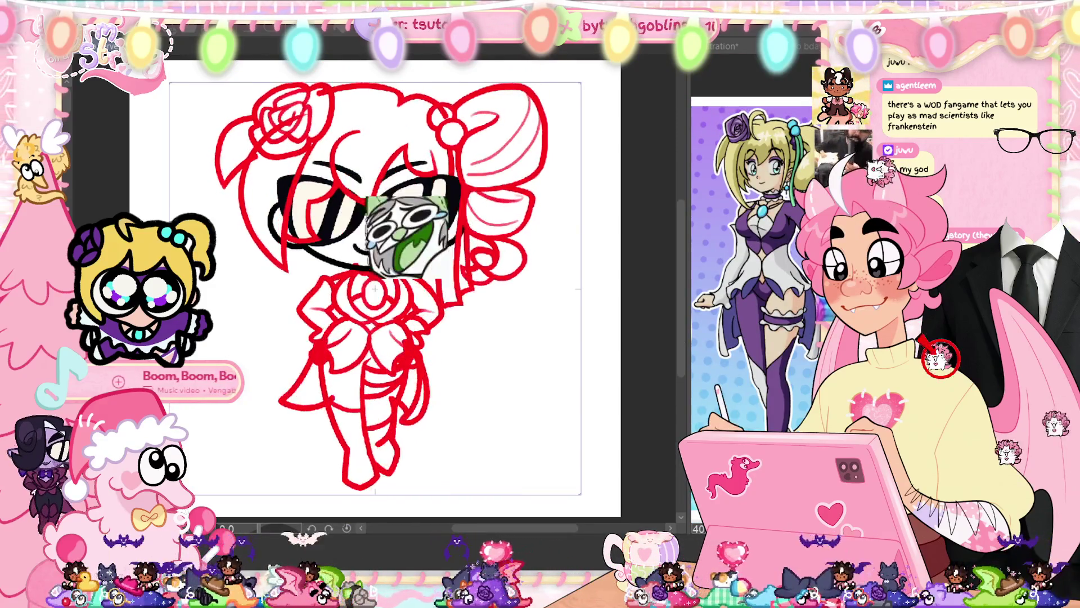
key(ctrl+z)
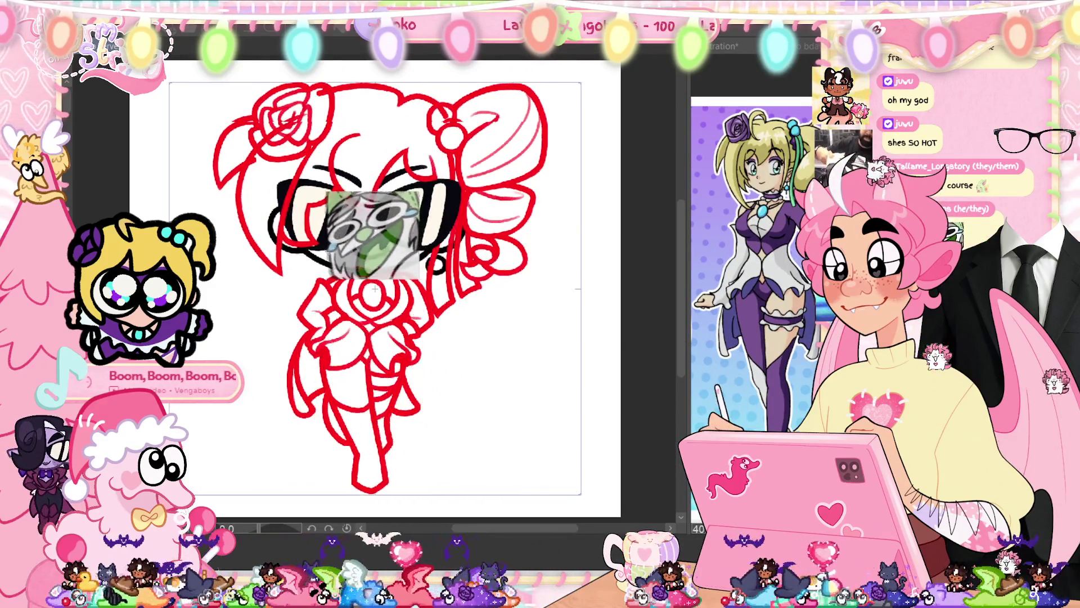
key(ctrl+z)
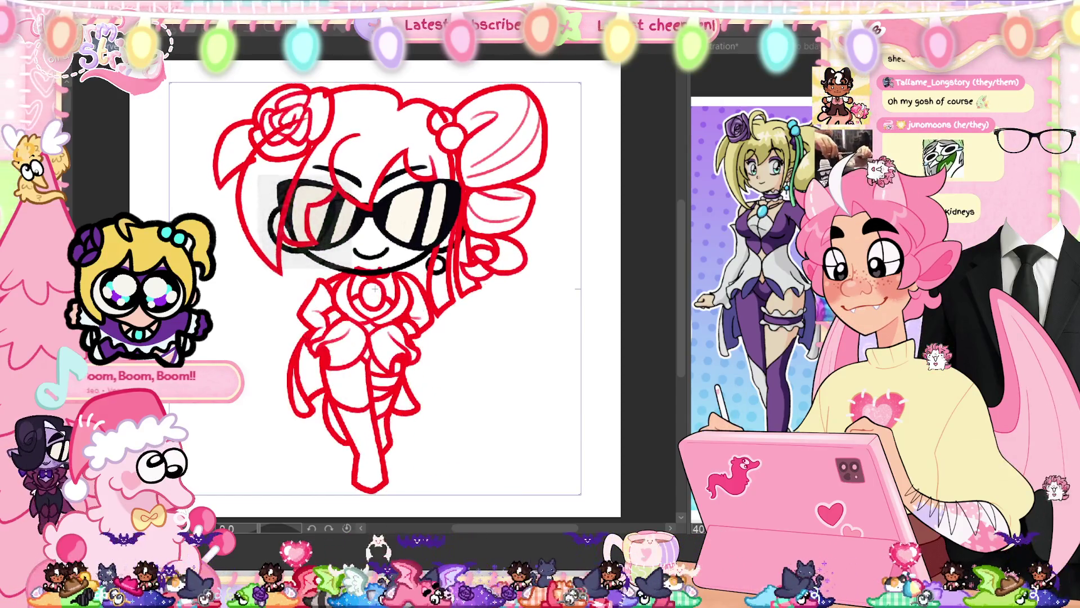
key(ctrl+z)
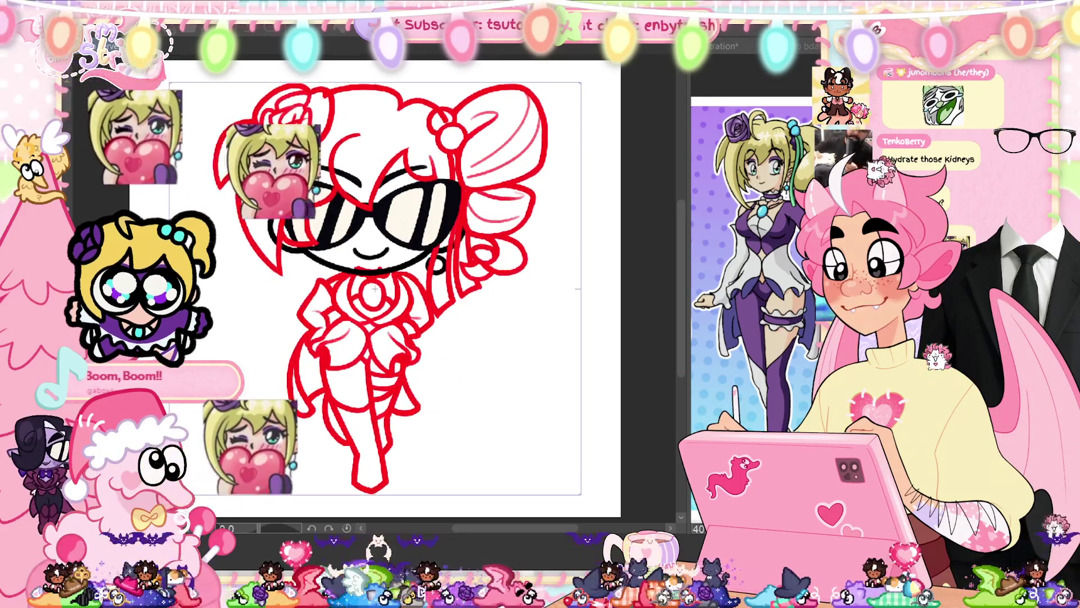
key(ctrl+z)
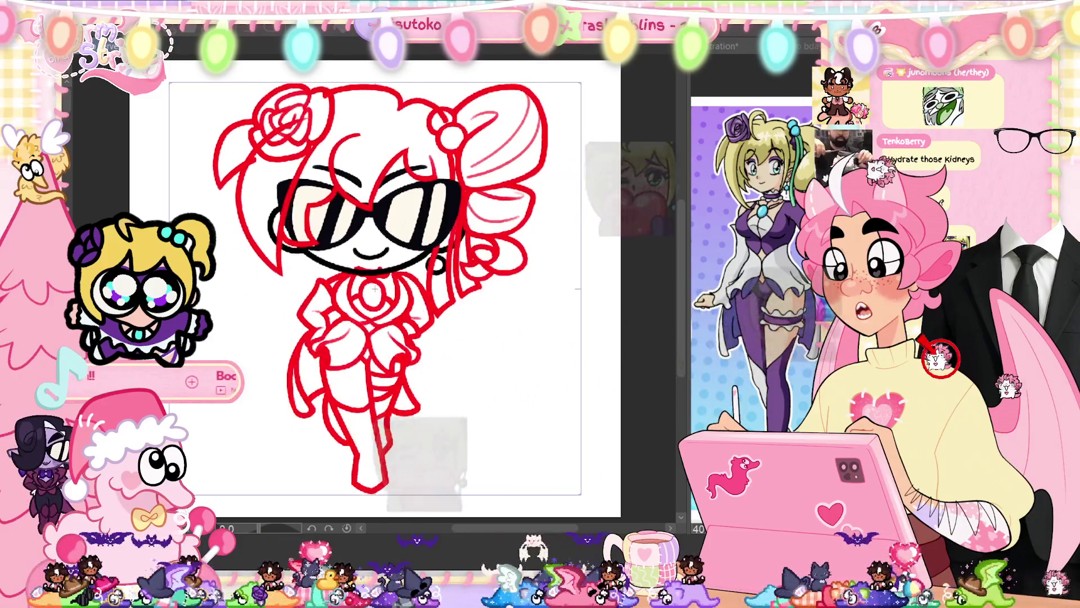
key(ctrl+z)
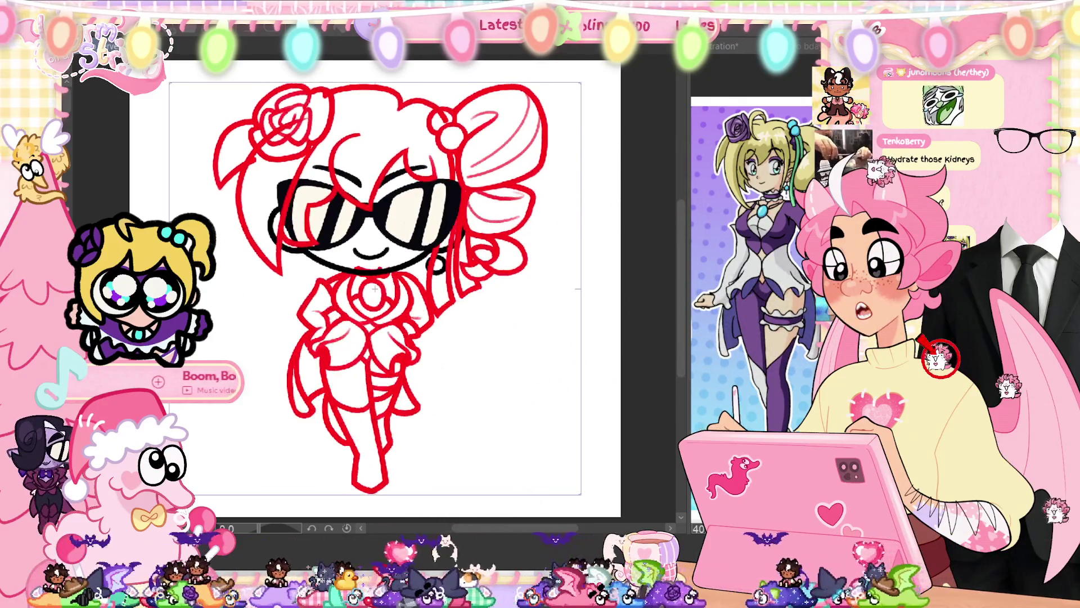
key(ctrl+z)
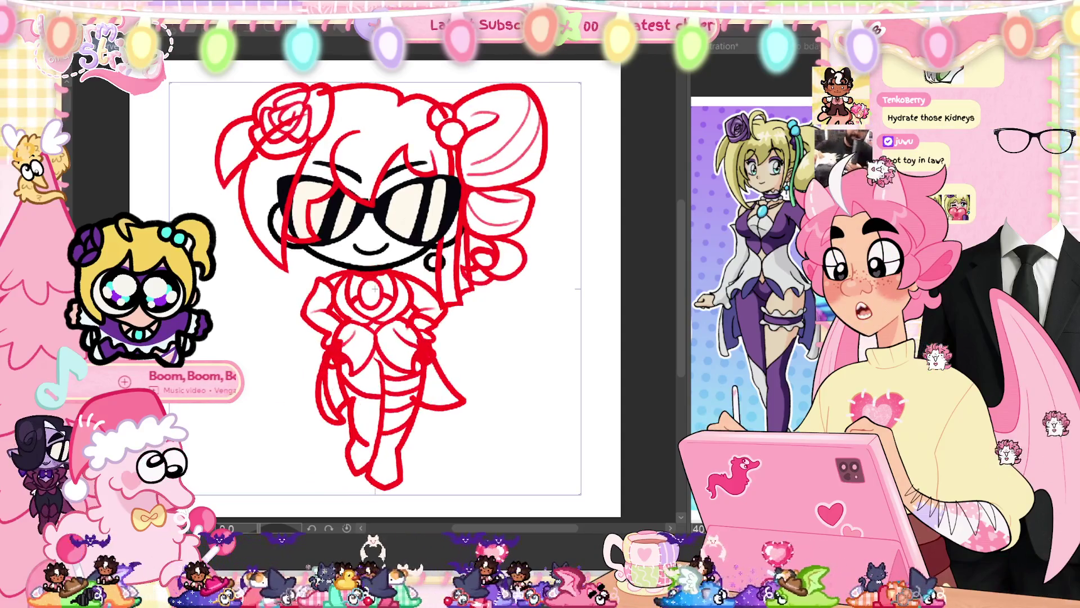
key(ctrl+z)
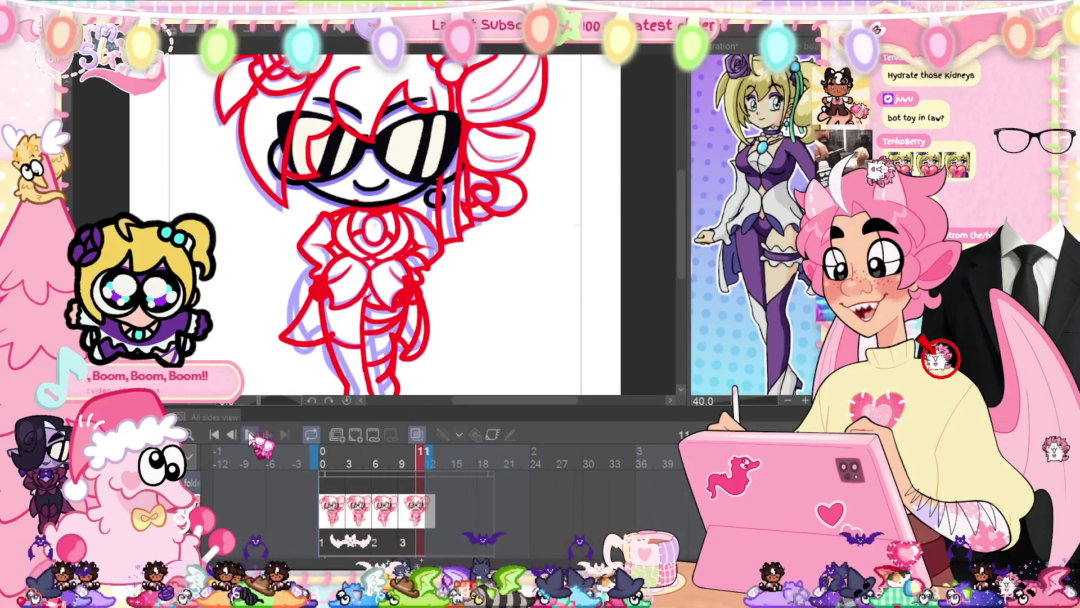
- Stop playback, hide the timeline, and zoom in on the next frame
click(246, 436)
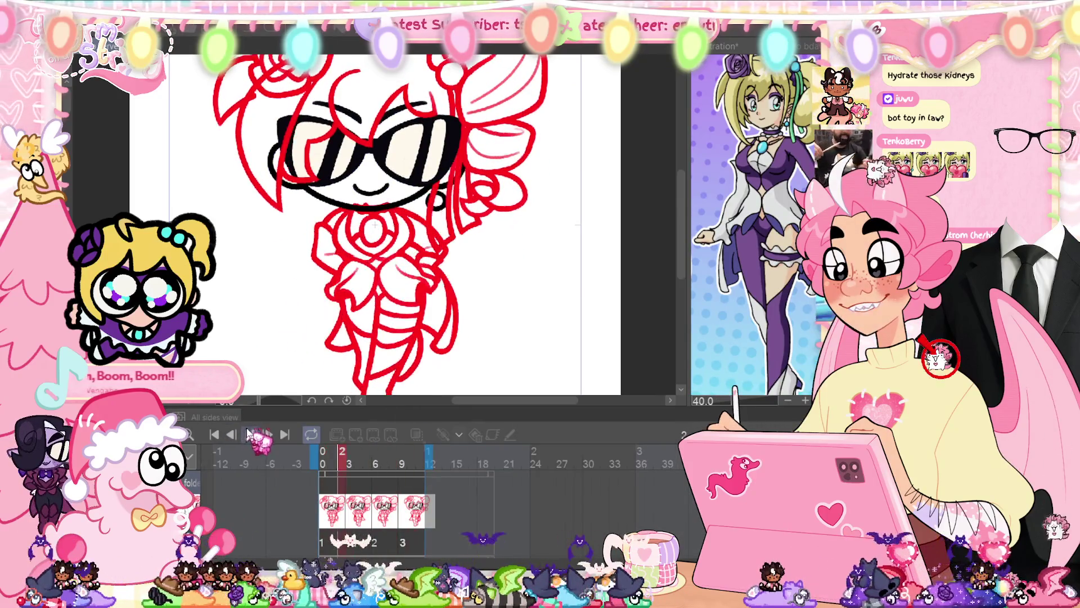
key(Tab)
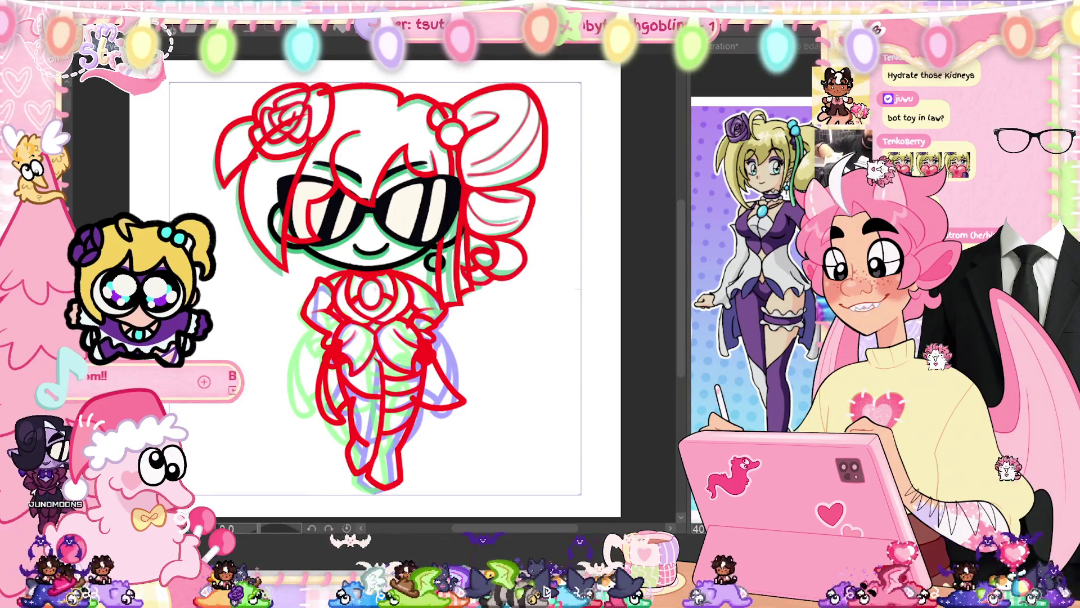
key(Right)
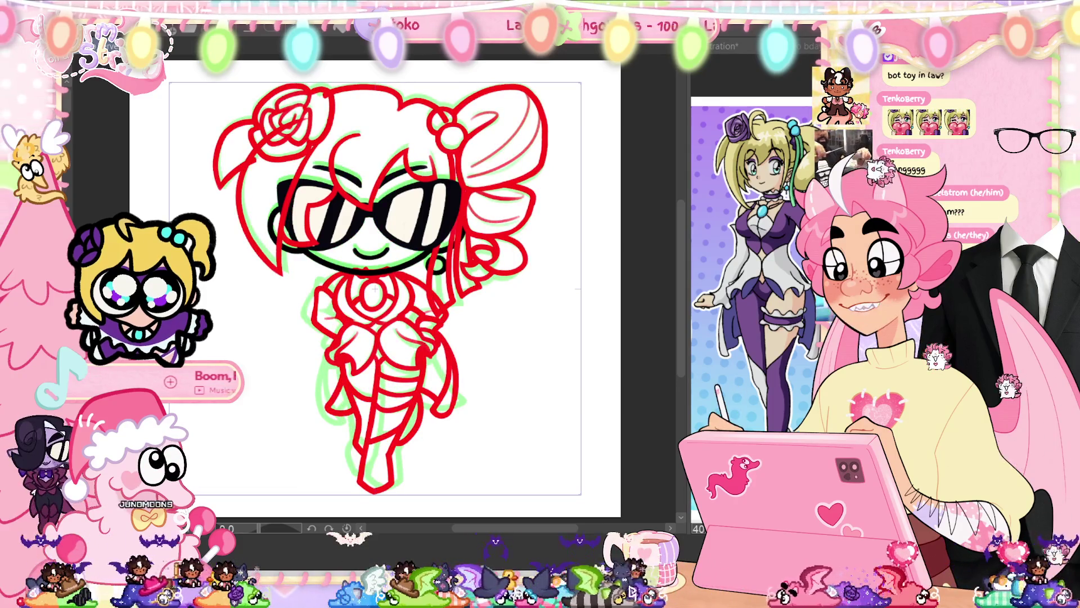
scroll(425, 370, up, 3)
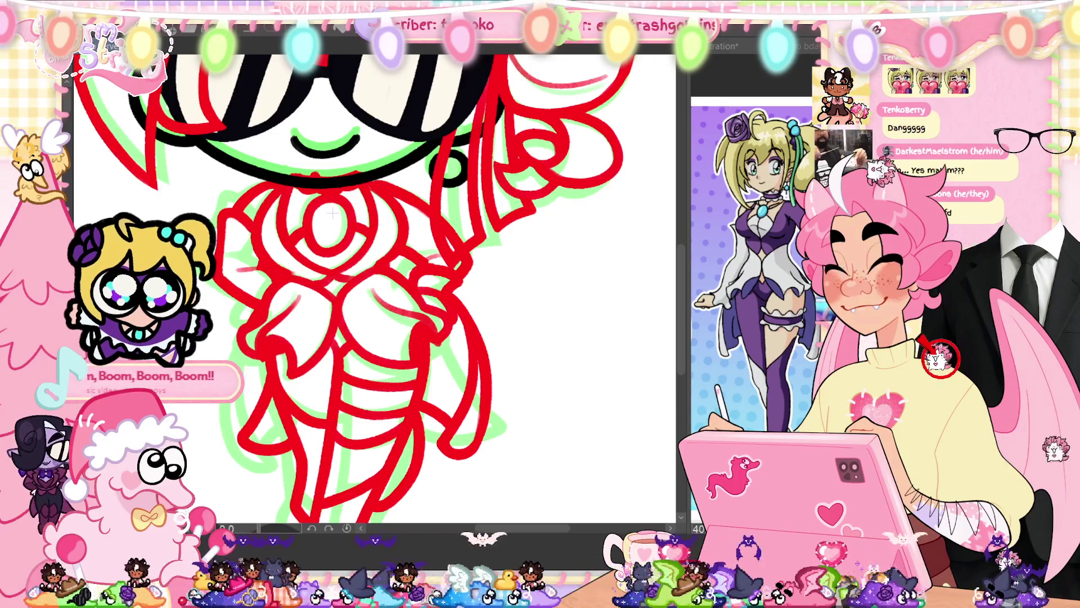
- Toggle the lower-body lineart to compare it, then pan up to the head
key(ctrl+z)
key(ctrl+y)
key(ctrl+z)
key(ctrl+y)
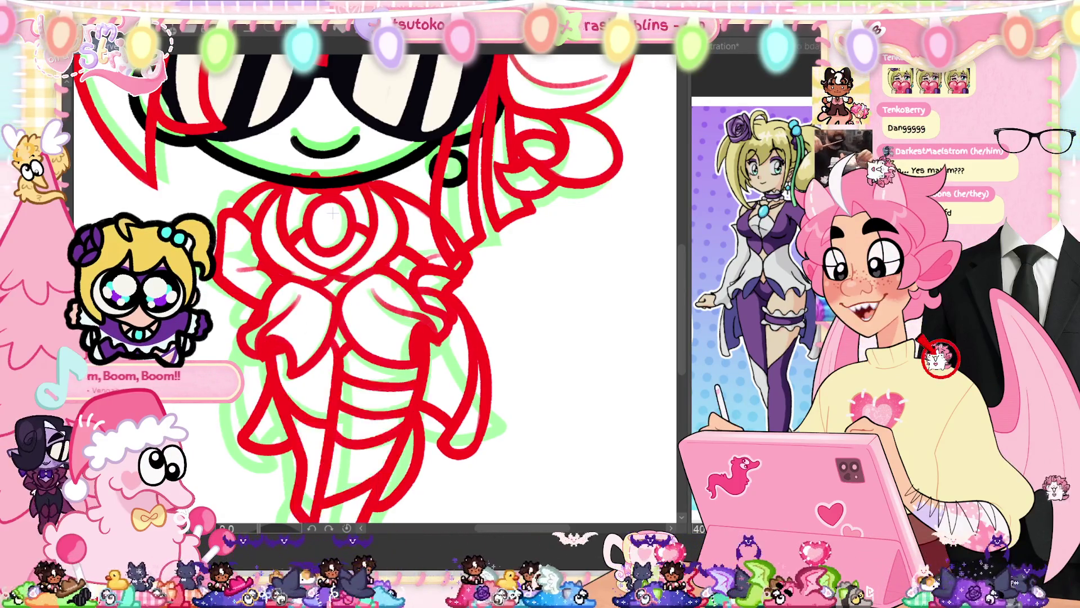
drag(333, 214, 407, 321)
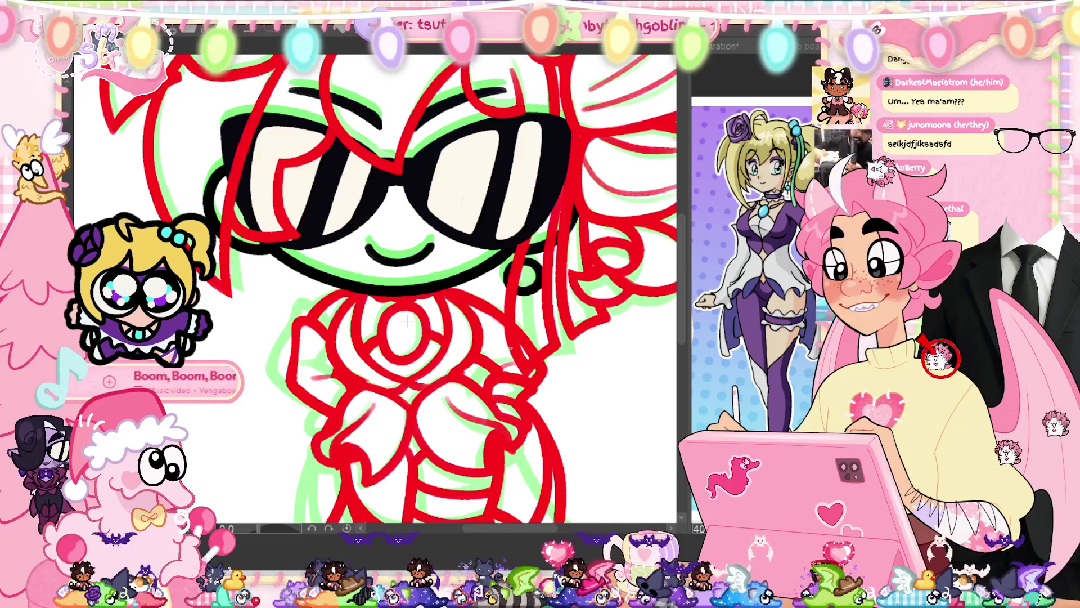
drag(407, 321, 398, 430)
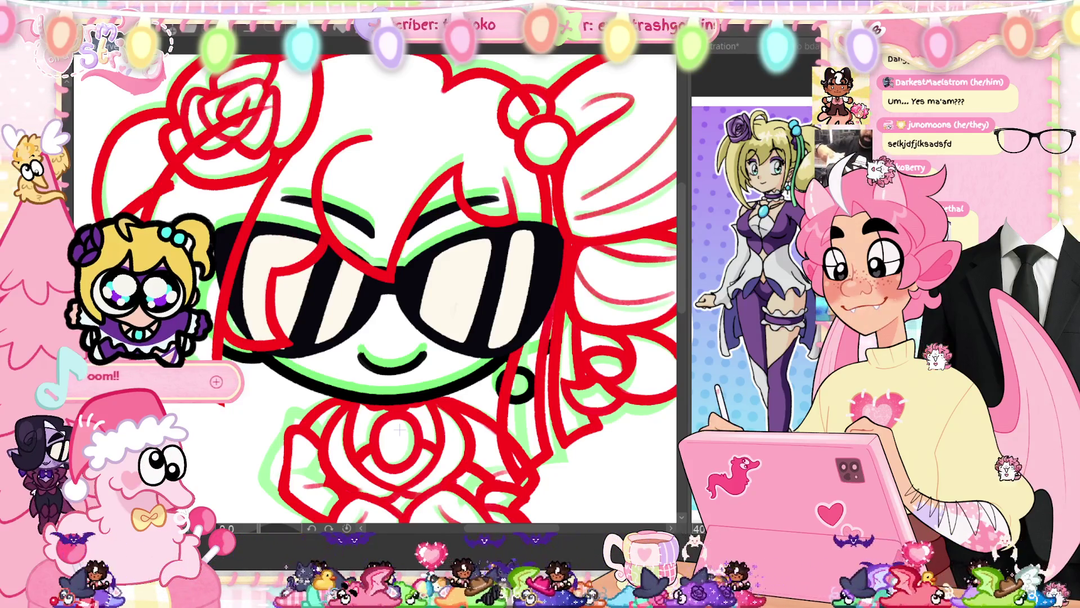
- Draw a black curved loop beside the chin and adjust the view of the face
drag(521, 401, 527, 365)
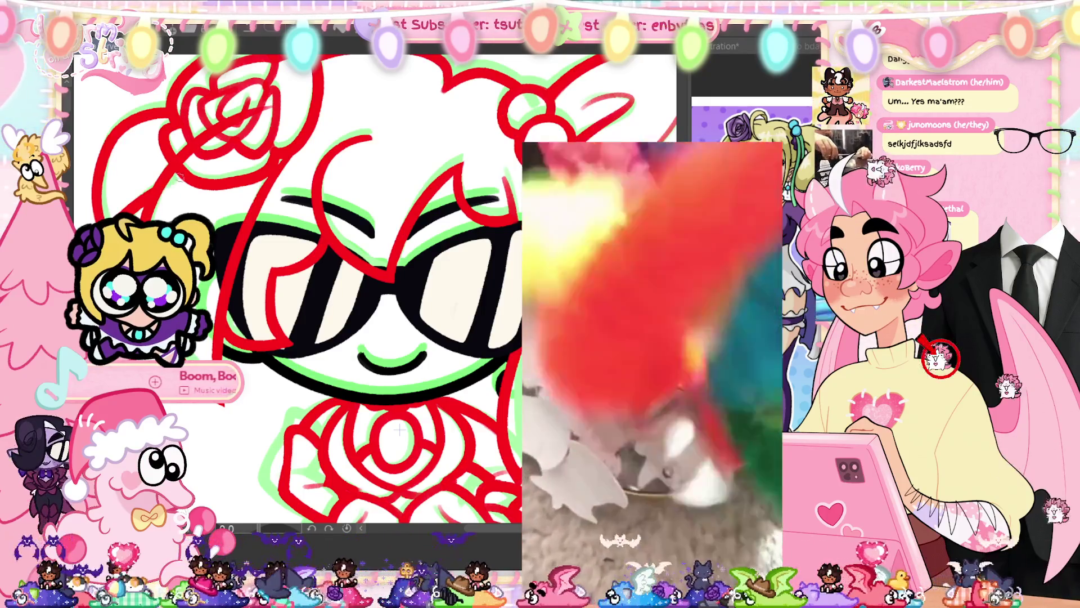
drag(399, 430, 397, 484)
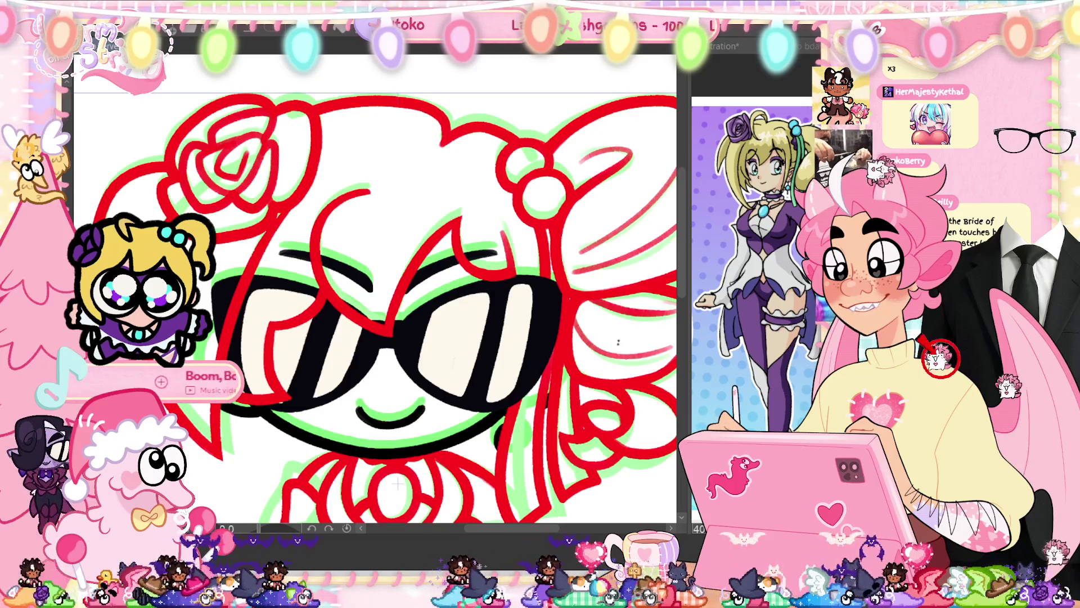
mouse_move(618, 342)
mouse_down()
mouse_move(574, 304)
mouse_move(610, 340)
mouse_move(618, 328)
mouse_up()
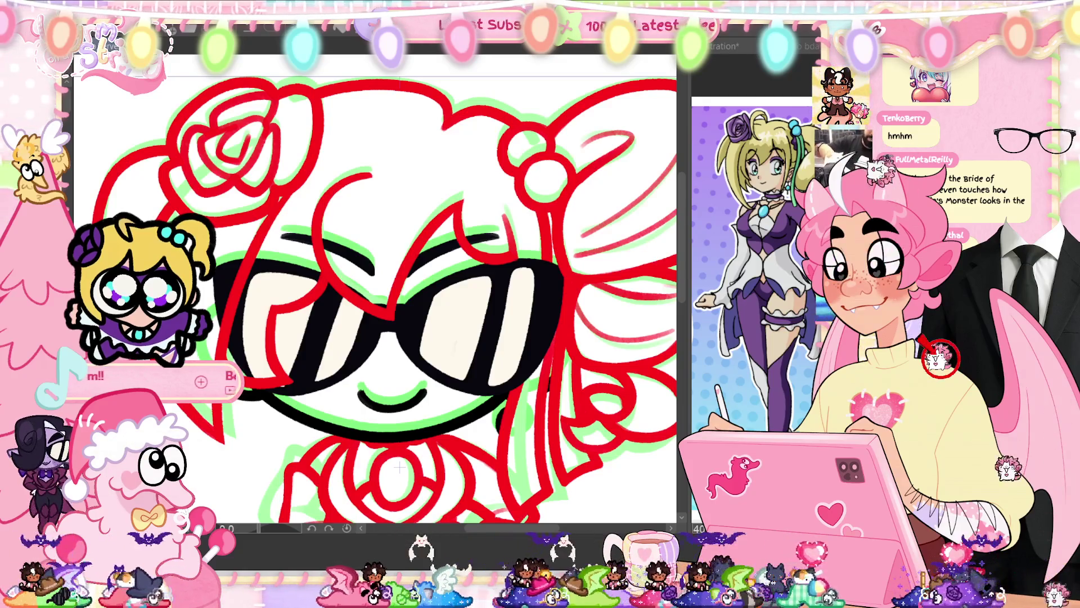
- Adjust the zoom on the torso and skirt area
scroll(456, 348, down, 3)
scroll(456, 347, down, 5)
scroll(459, 366, up, 3)
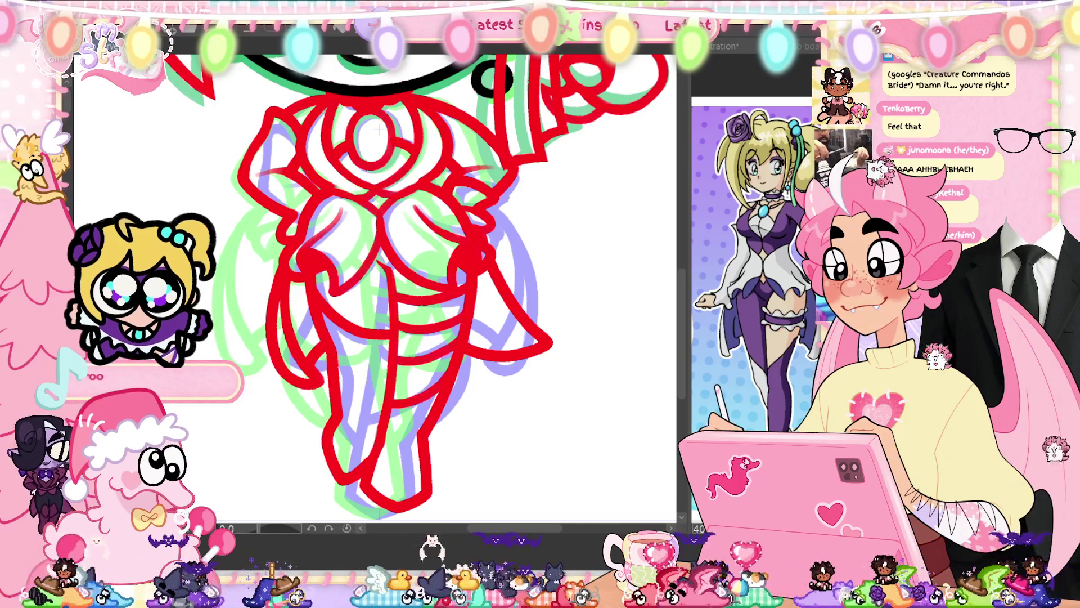
- Fit the whole figure's red lineart to the window
scroll(369, 273, up, 5)
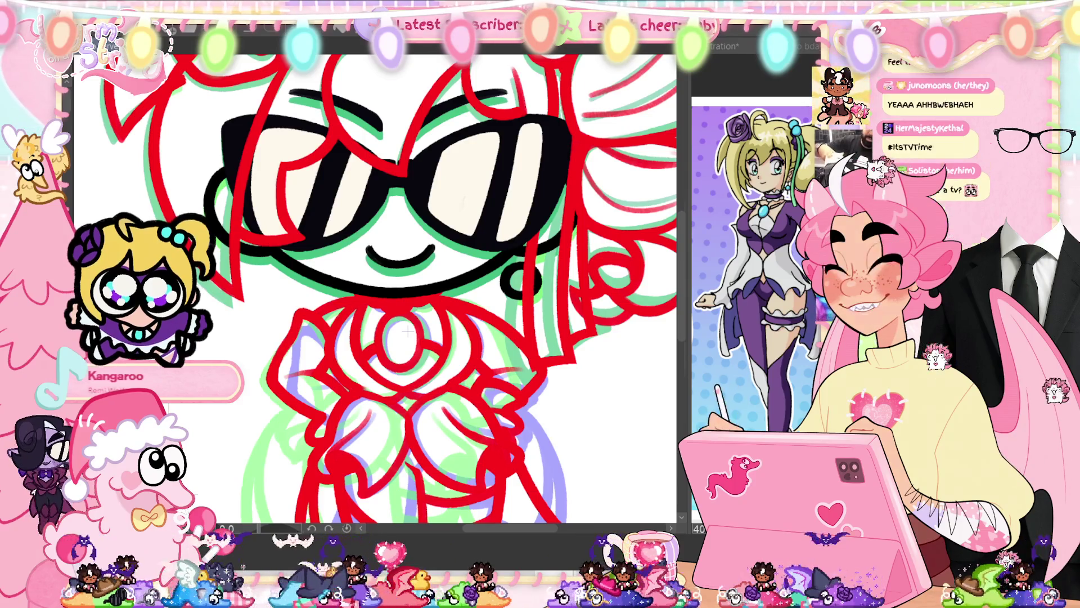
key(ctrl+0)
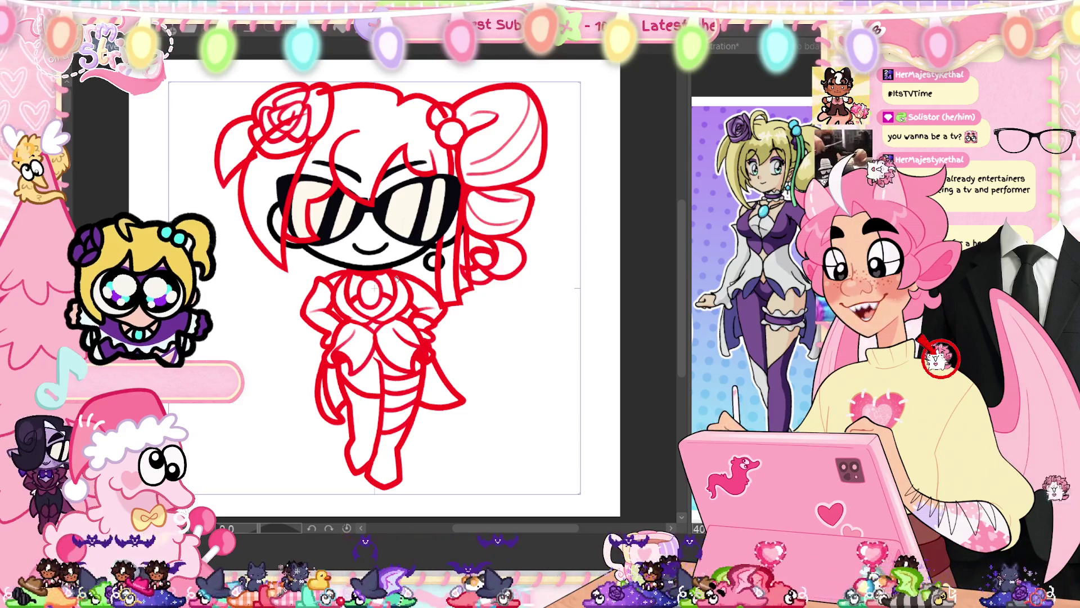
- Bring back the green and blue sketch lines and draw a red skirt stroke at the lower right
key(ctrl+z)
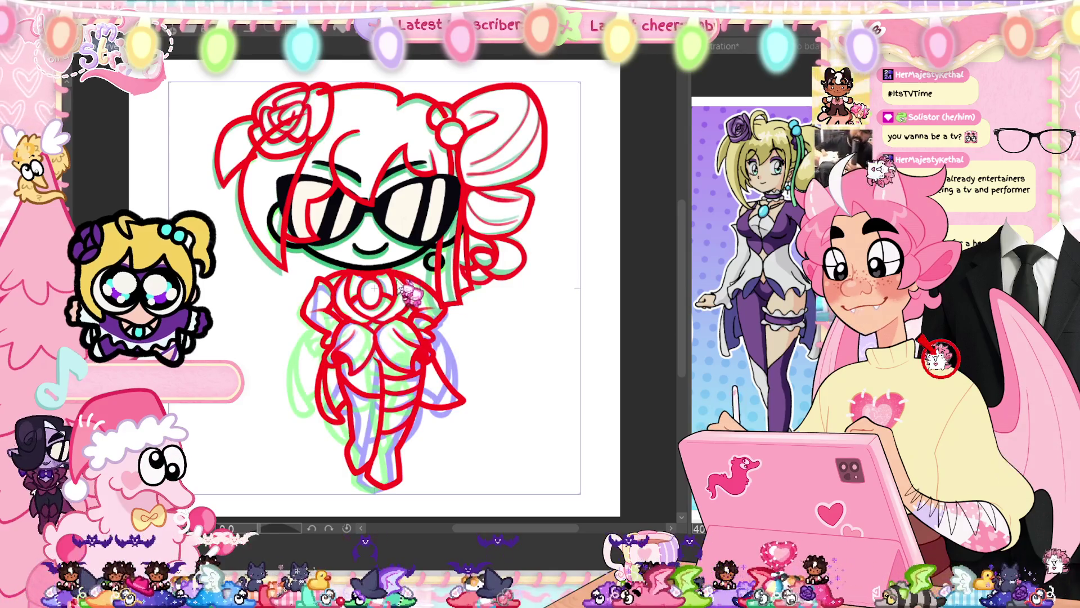
scroll(365, 250, up, 2)
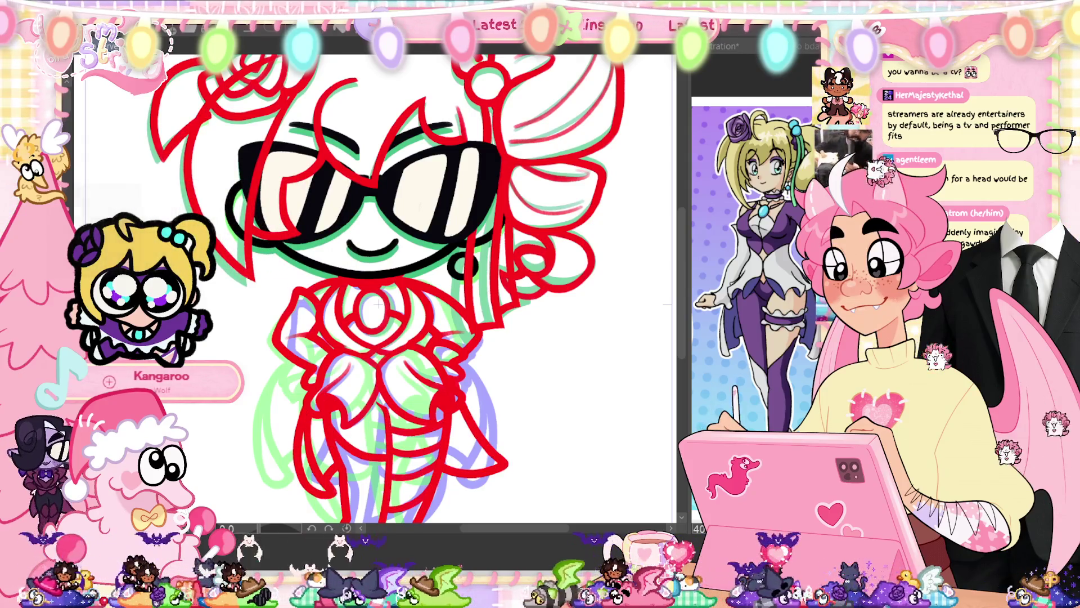
drag(470, 392, 483, 475)
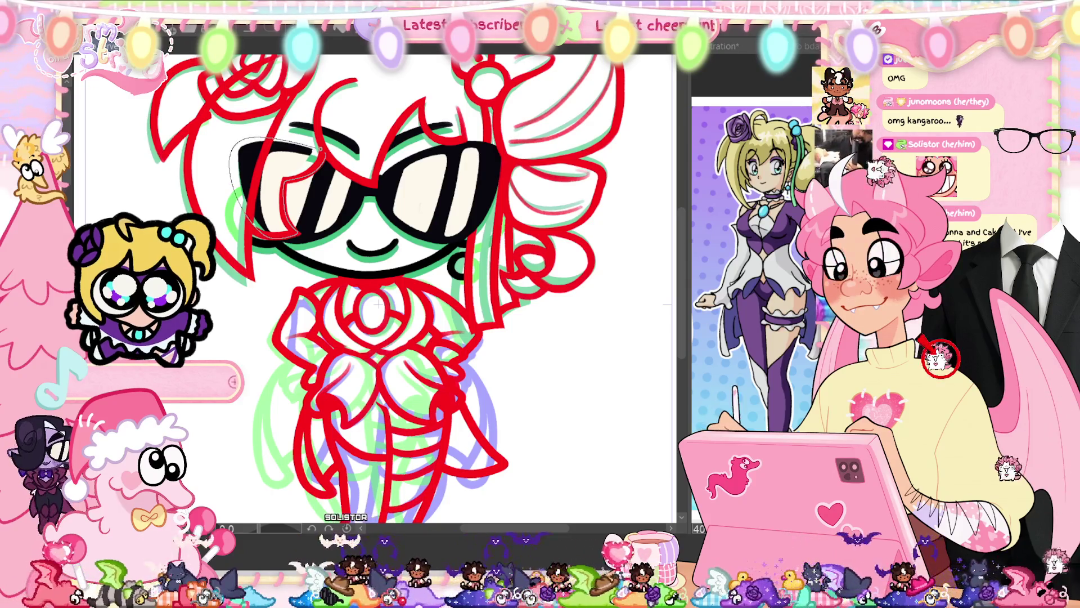
- Redo the left lens with a thin red stroke, then undo back to the sketch lines
key(ctrl+z)
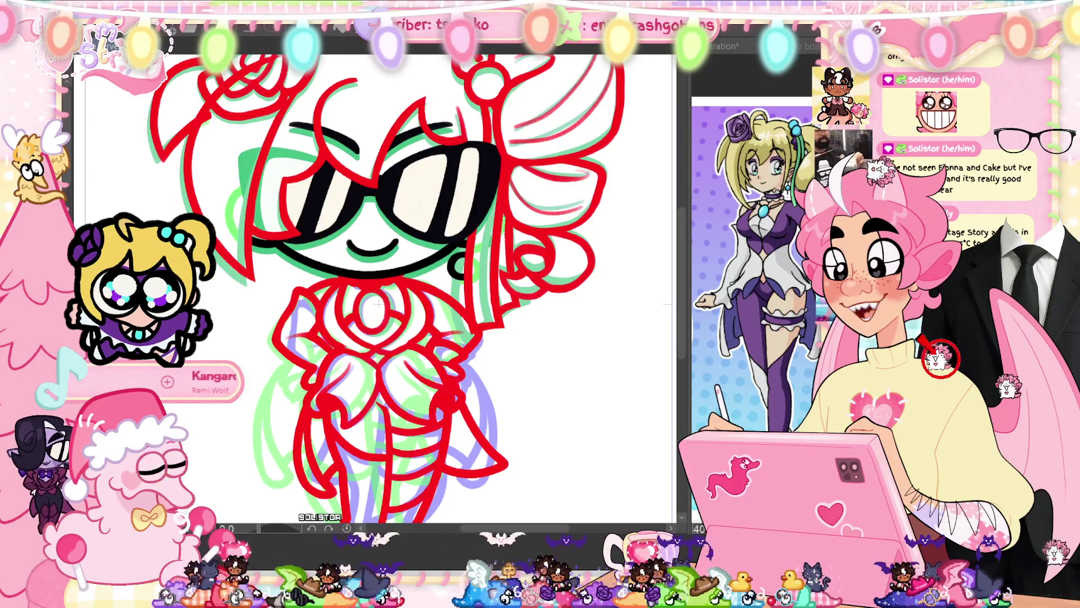
scroll(379, 304, down, 2)
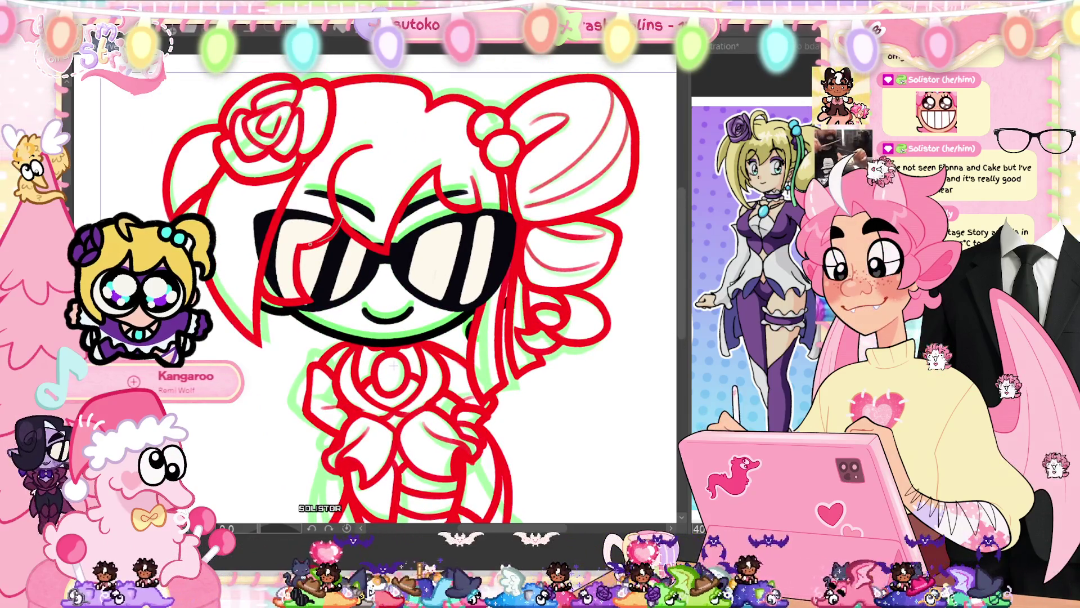
drag(341, 221, 276, 264)
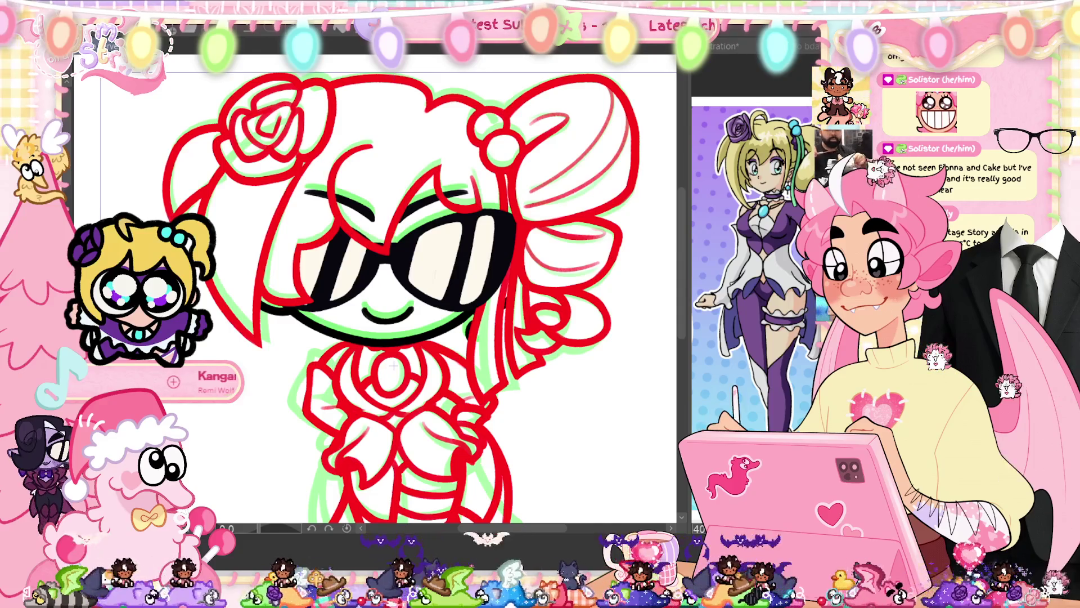
key(ctrl+z)
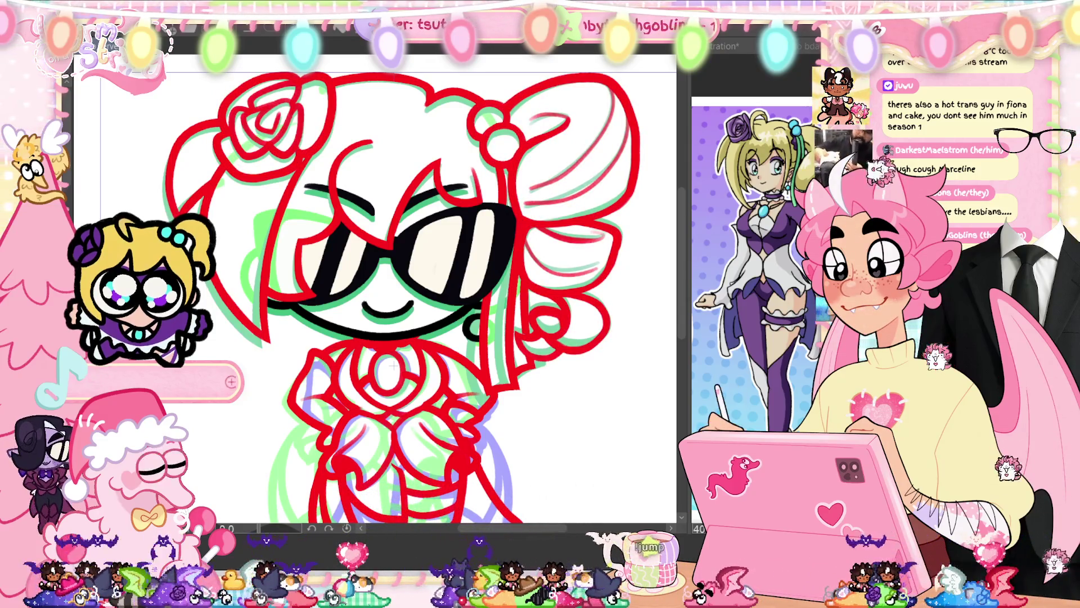
scroll(572, 256, down, 3)
scroll(572, 256, down, 1)
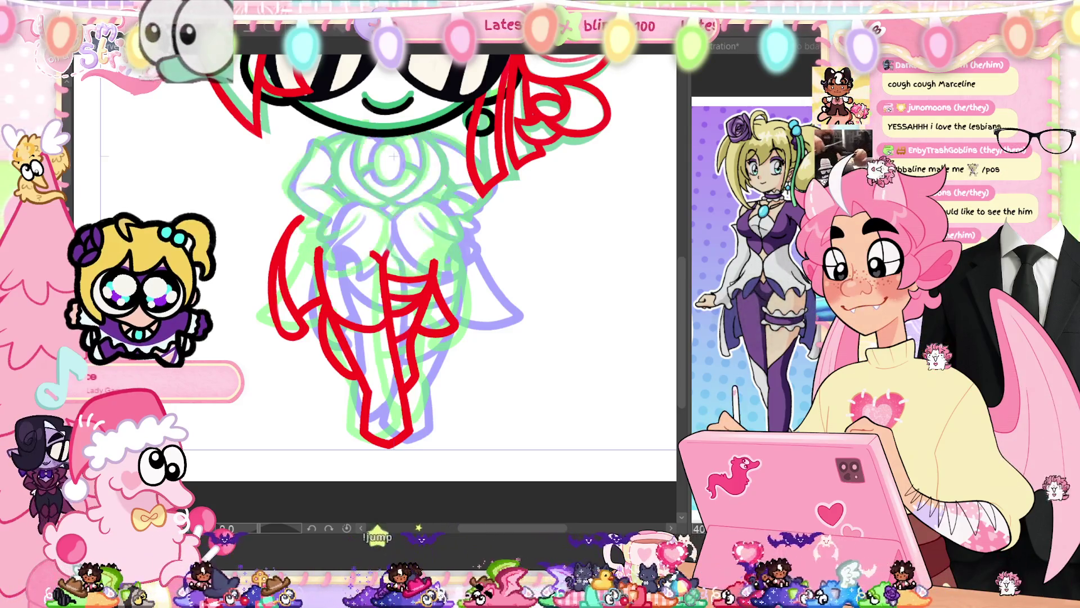
- Restore the red upper-body strokes, preview the animation, and fit the whole character in view
key(ctrl+y)
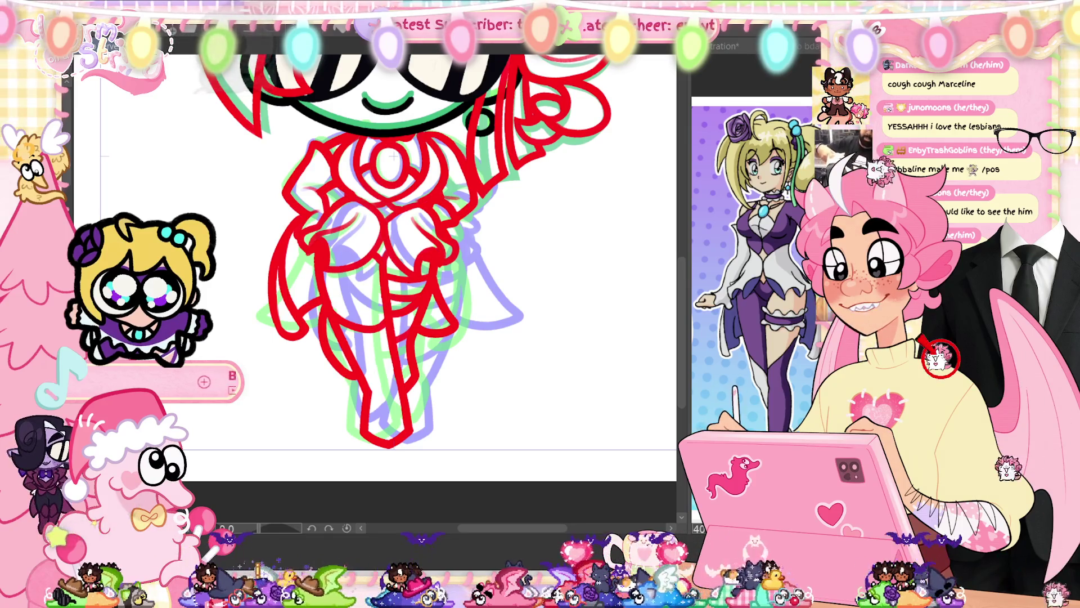
key(ctrl+shift+t)
key(space)
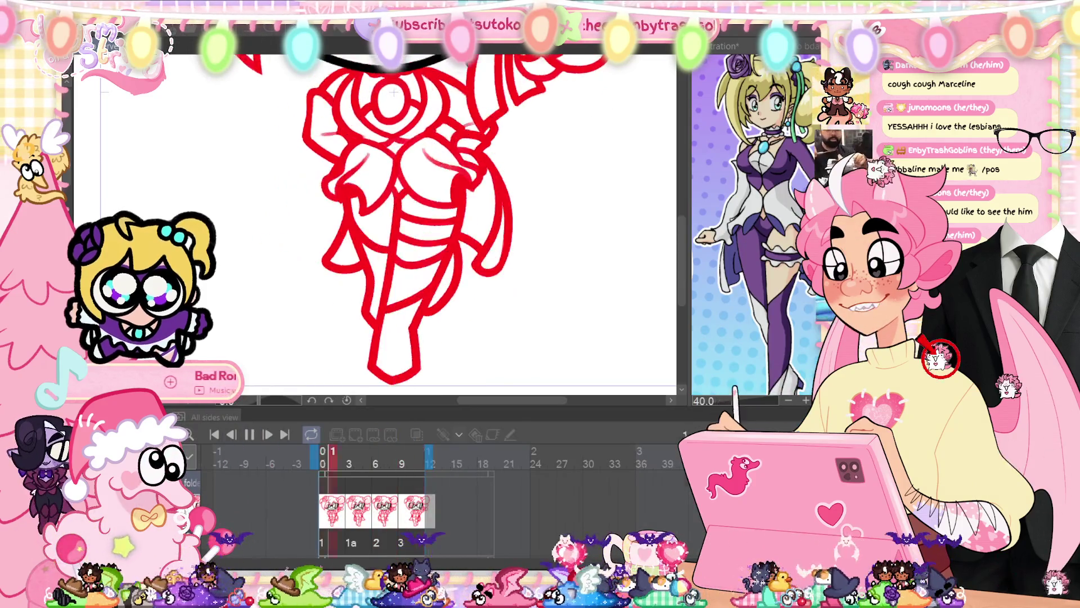
key(ctrl+shift+t)
key(ctrl+0)
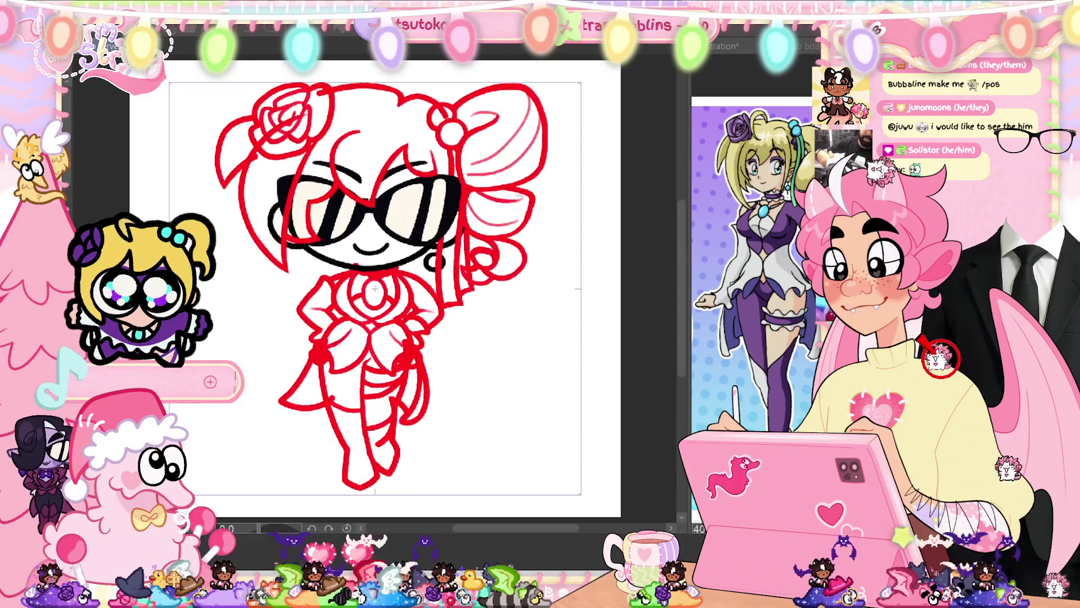
- Show the timeline and zoom in so the glasses face is in view
key(Tab)
key(Tab)
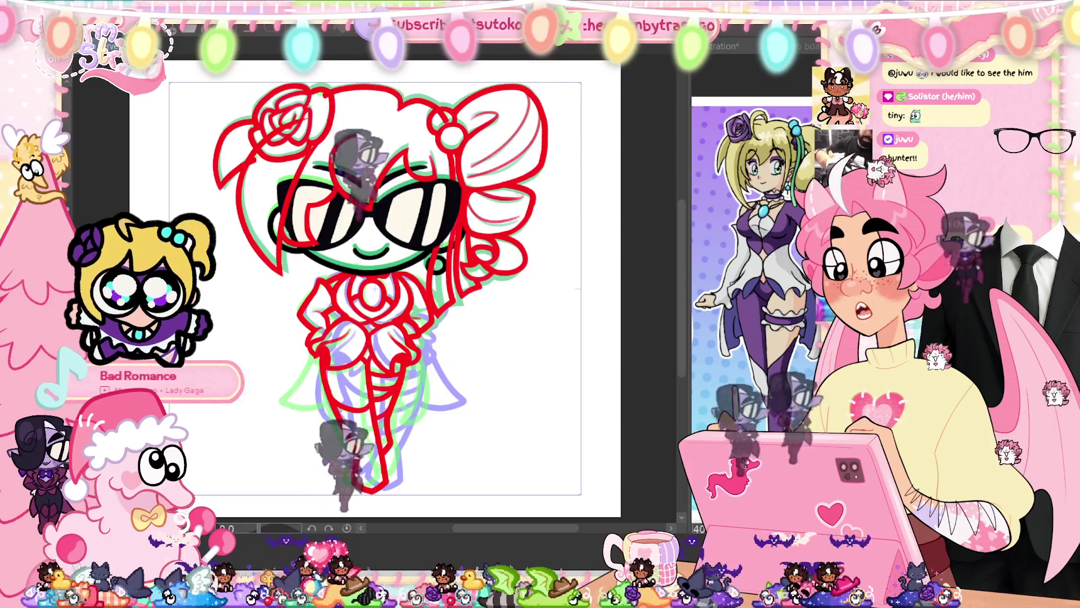
key(ctrl+plus)
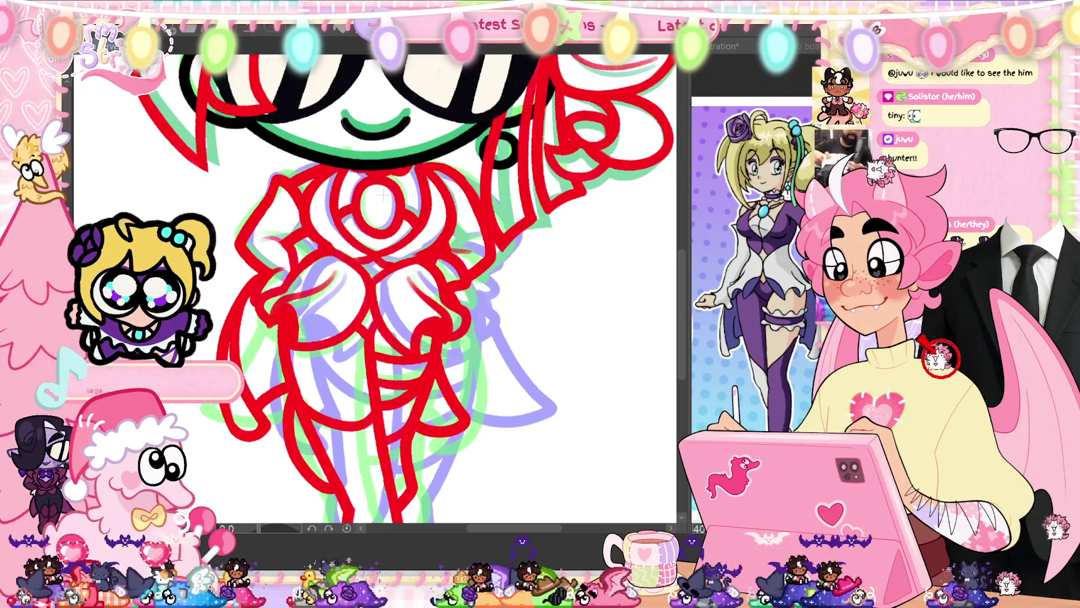
drag(382, 196, 398, 401)
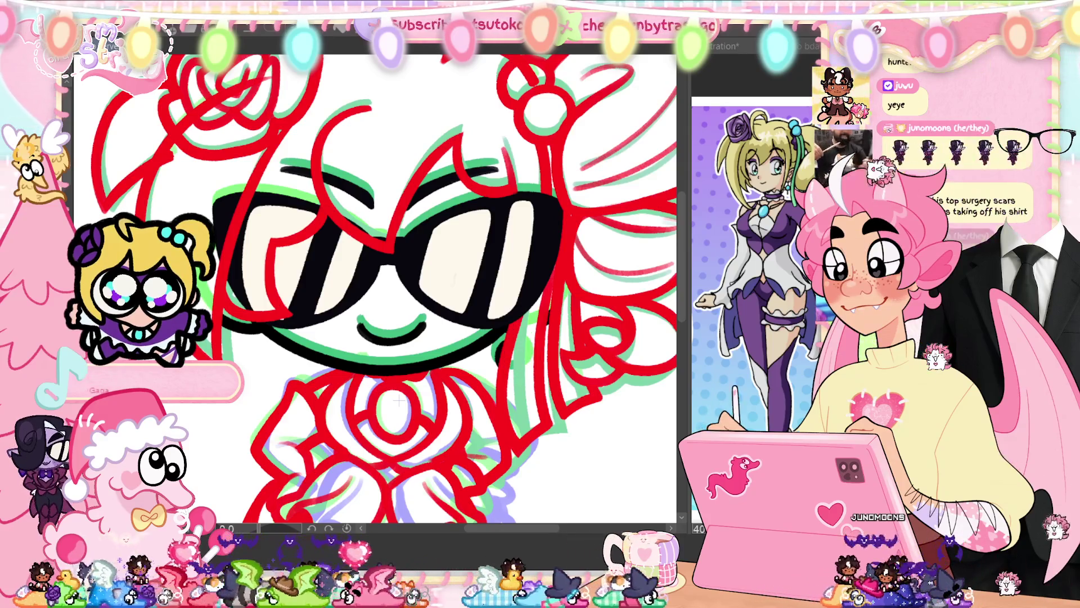
scroll(398, 401, up, 4)
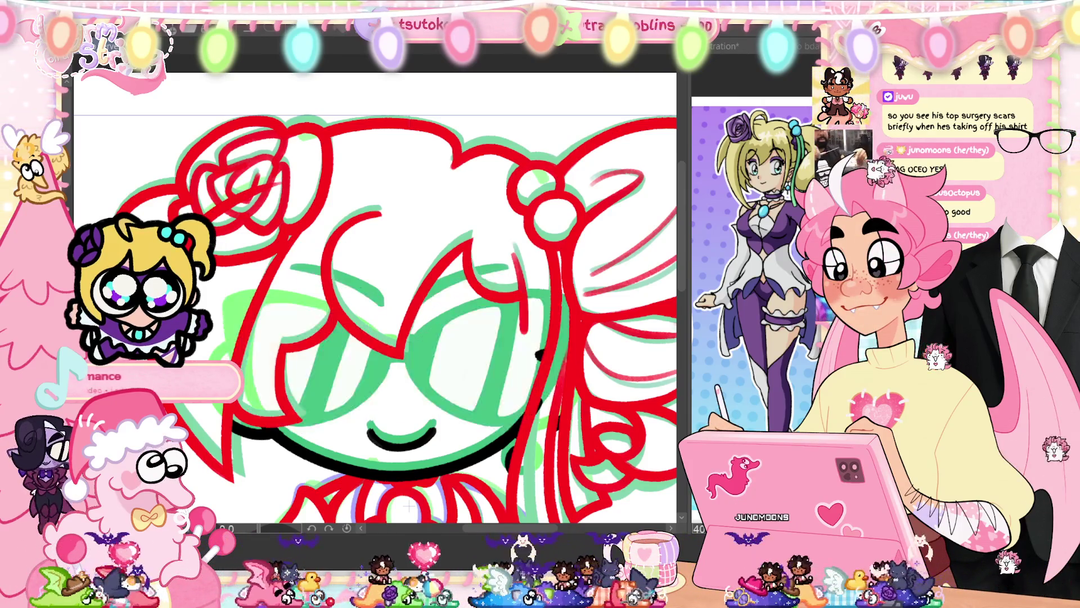
- Try a thin stroke over the left lens, undo it, and recenter on the girl's face
drag(337, 307, 280, 361)
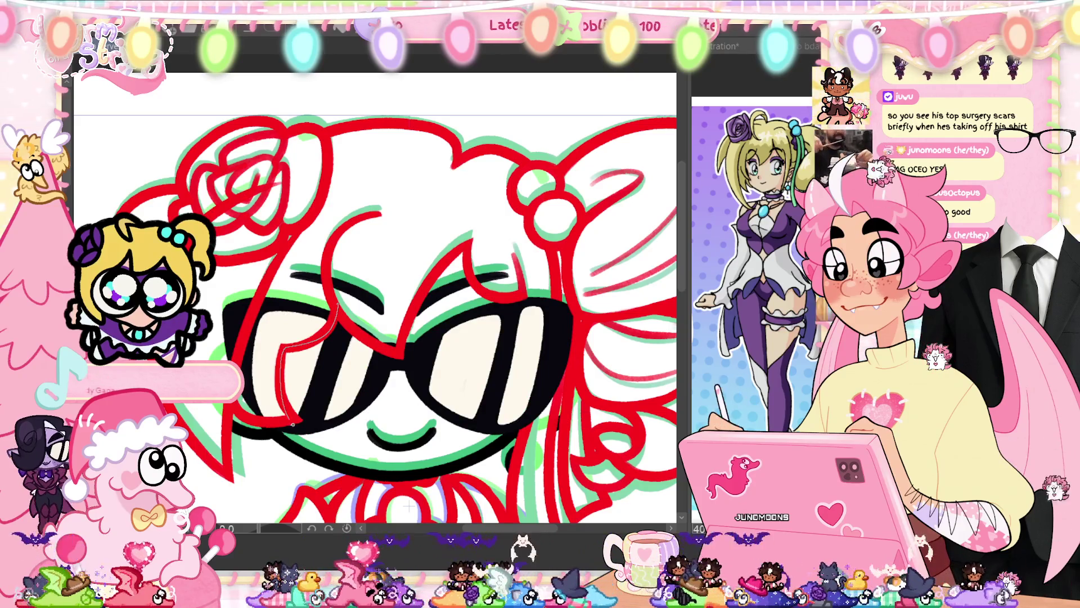
key(ctrl+z)
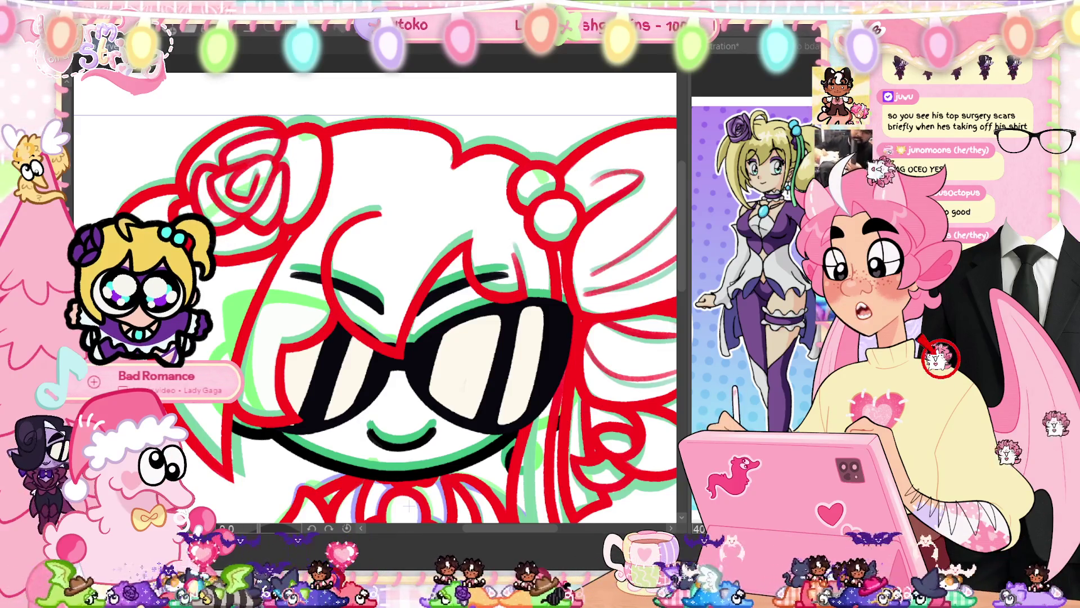
drag(409, 505, 354, 433)
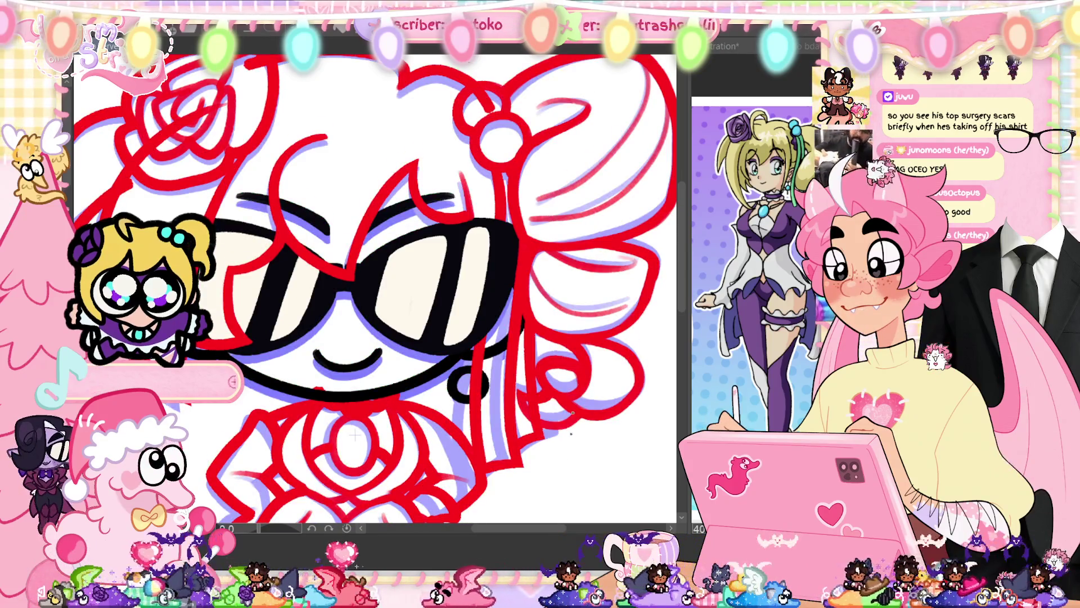
drag(354, 434, 364, 97)
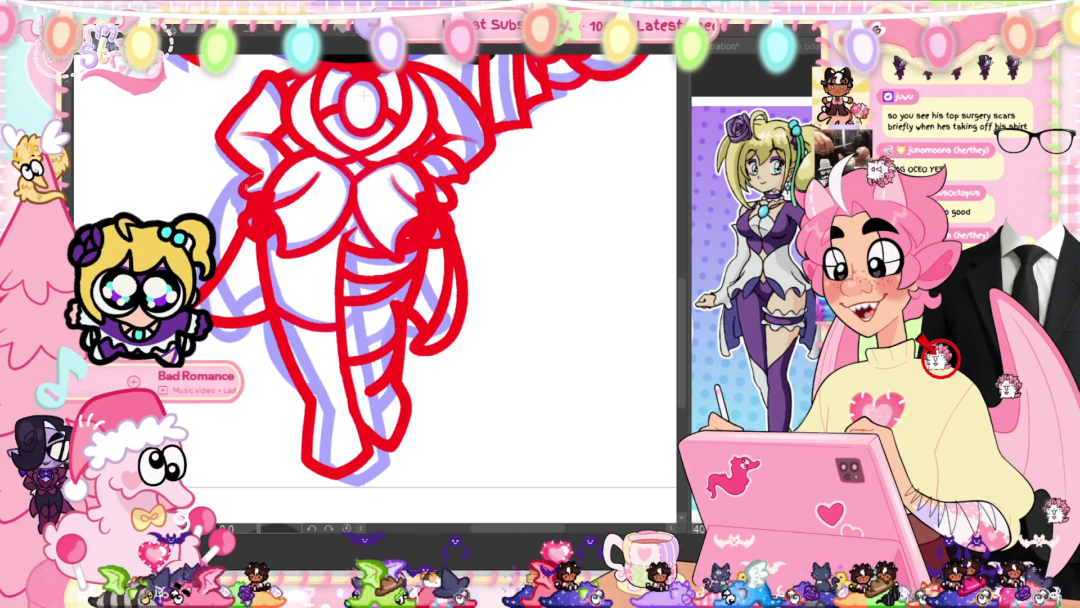
key(ctrl+z)
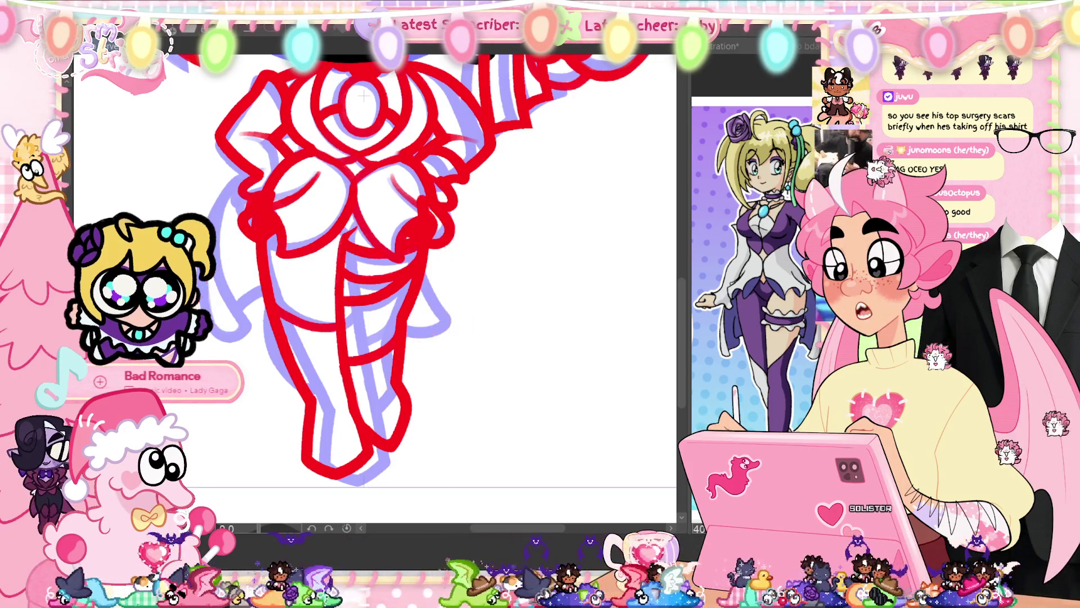
key(ctrl+y)
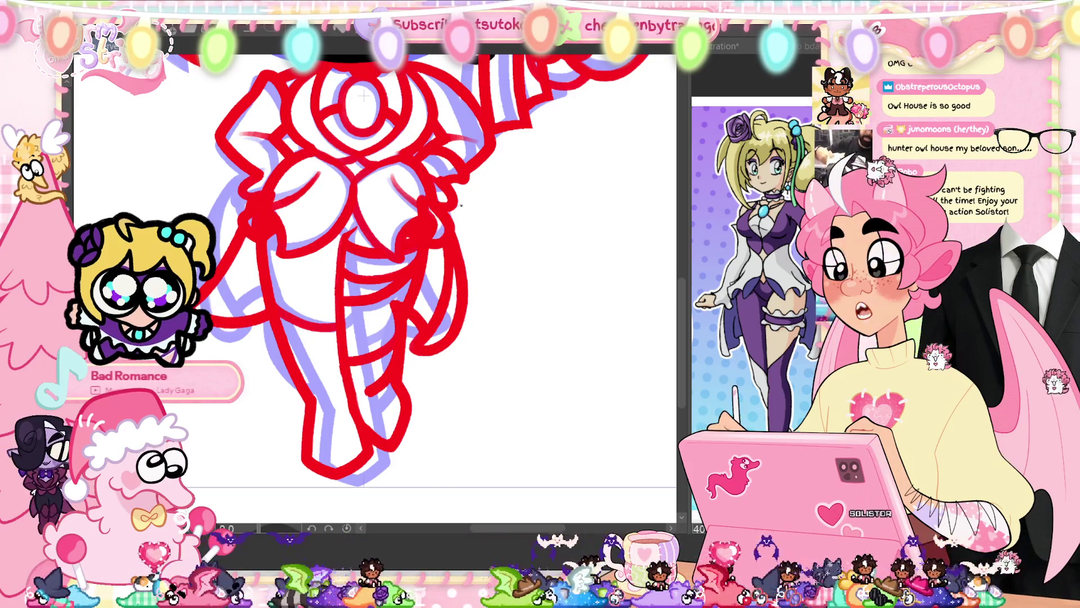
key(ctrl+z)
key(ctrl+y)
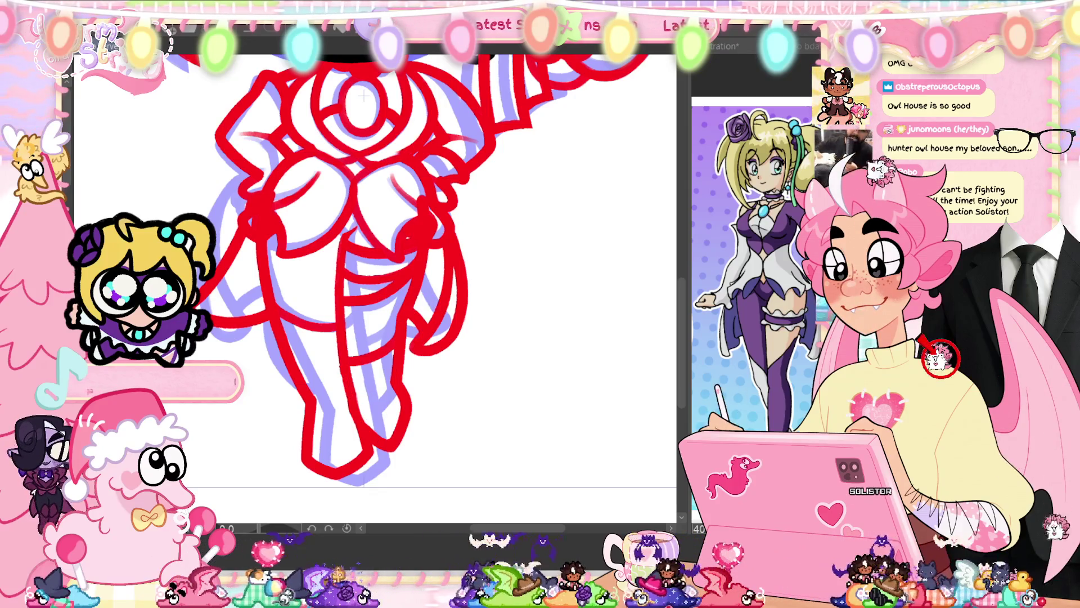
key(ctrl+z)
key(ctrl+y)
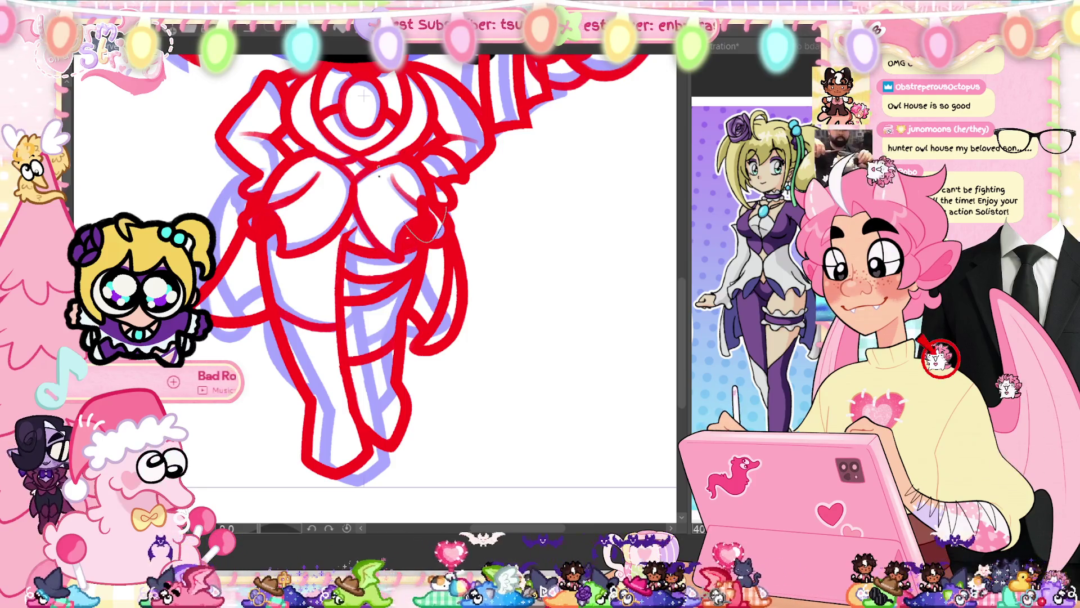
key(ctrl+z)
key(ctrl+y)
key(ctrl+z)
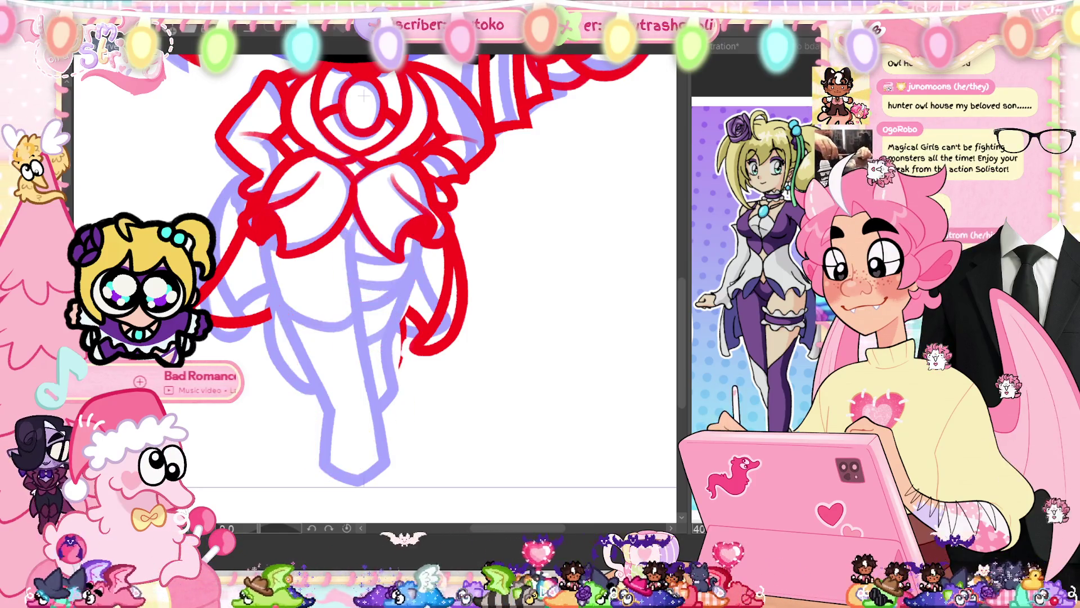
key(ctrl+y)
key(ctrl+z)
key(ctrl+y)
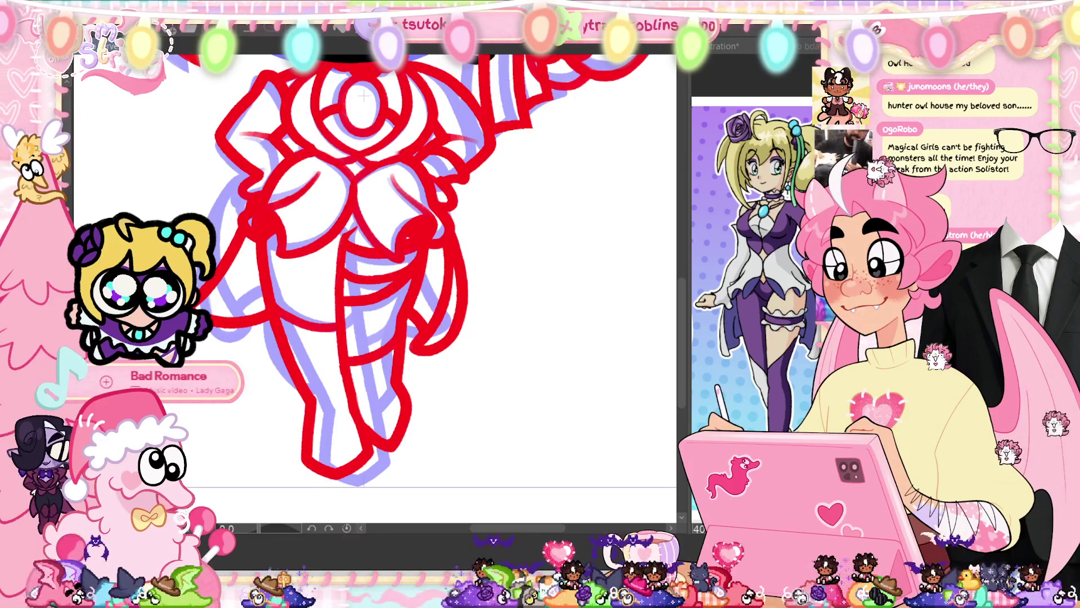
key(ctrl+z)
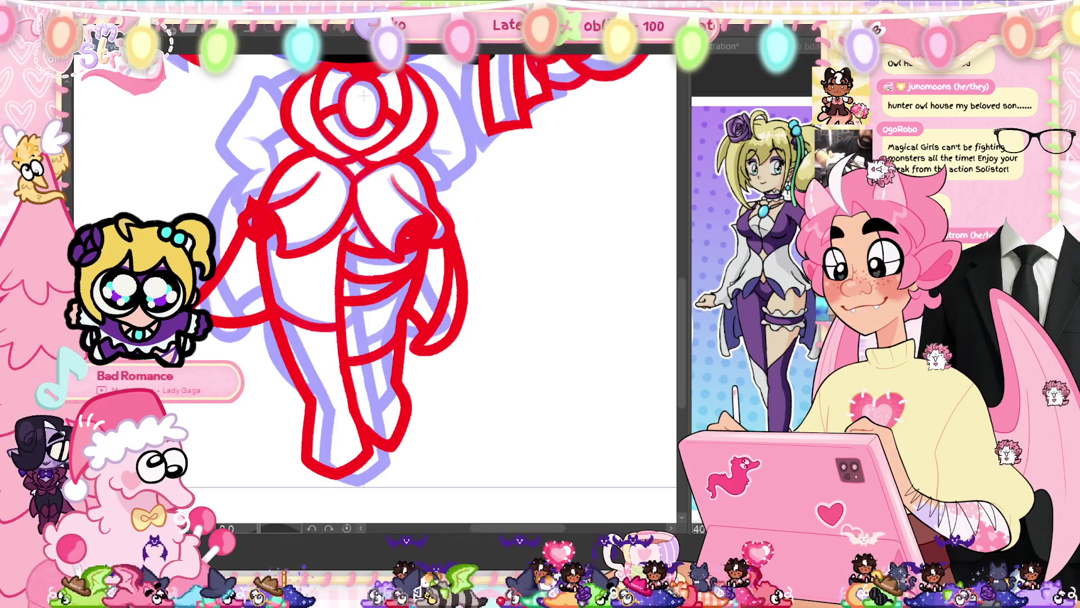
key(ctrl+y)
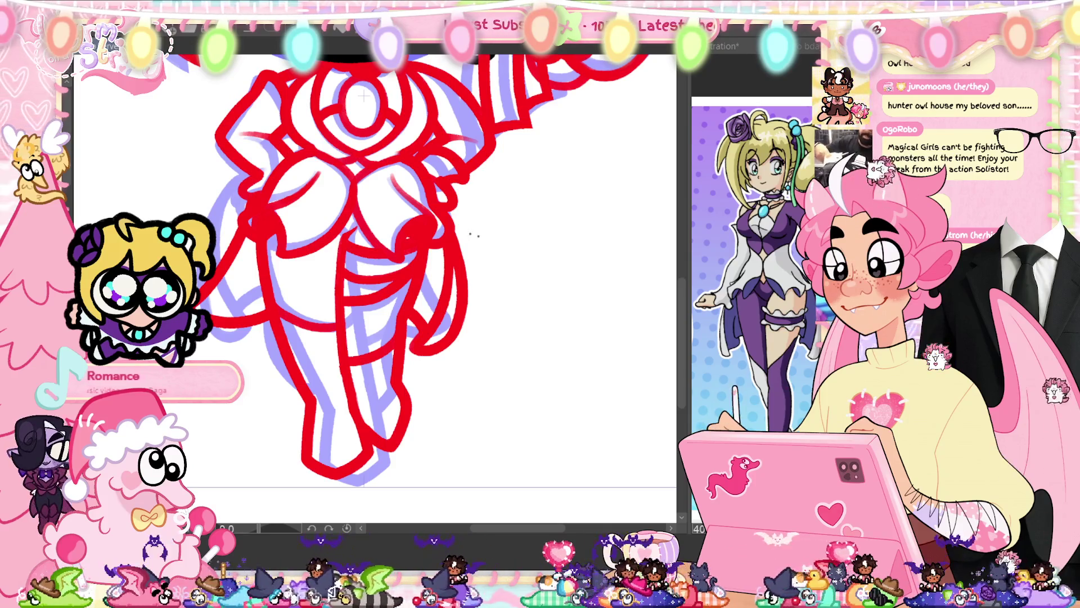
drag(476, 235, 480, 389)
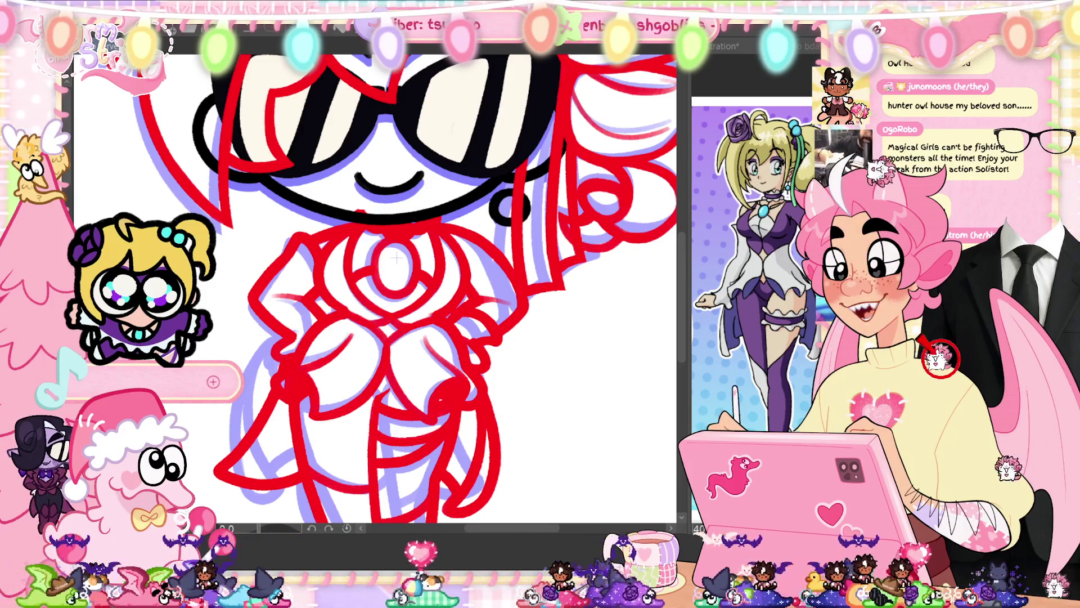
key(ctrl+z)
key(ctrl+y)
key(ctrl+z)
key(ctrl+y)
key(ctrl+z)
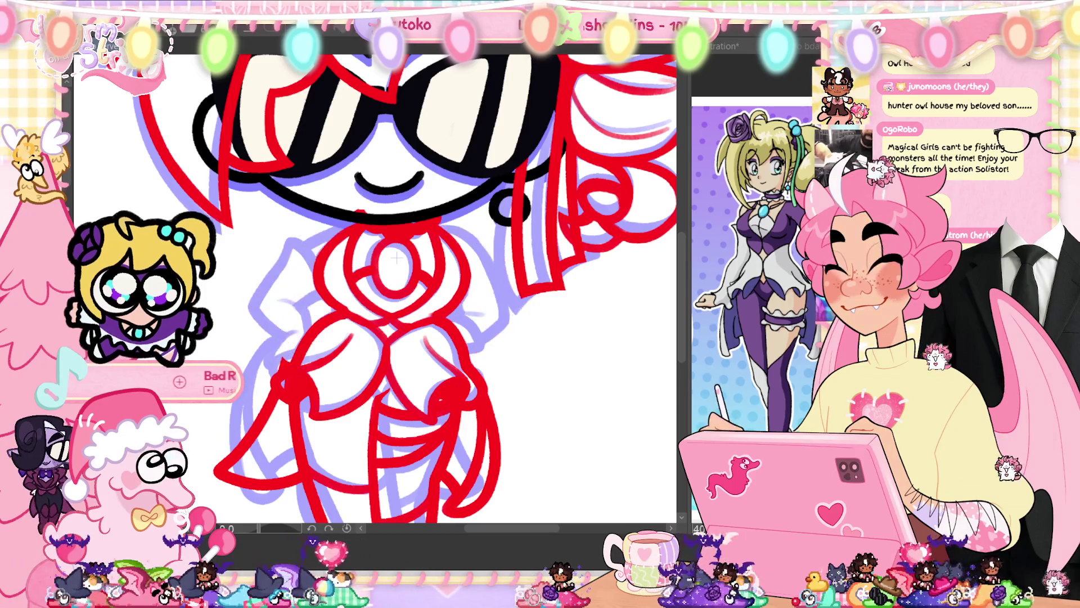
key(ctrl+y)
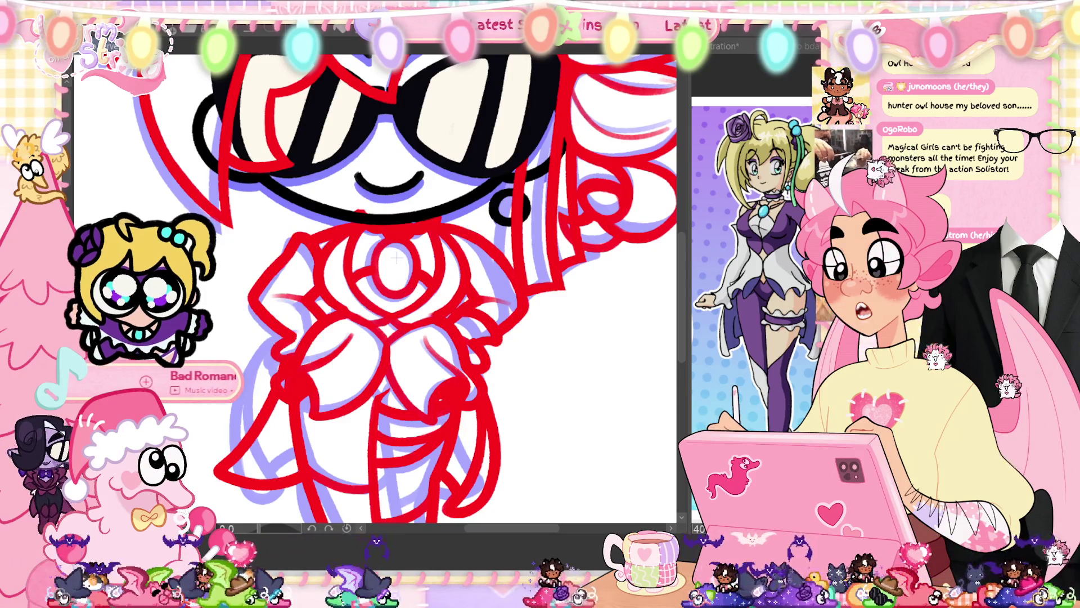
key(ctrl+z)
key(ctrl+y)
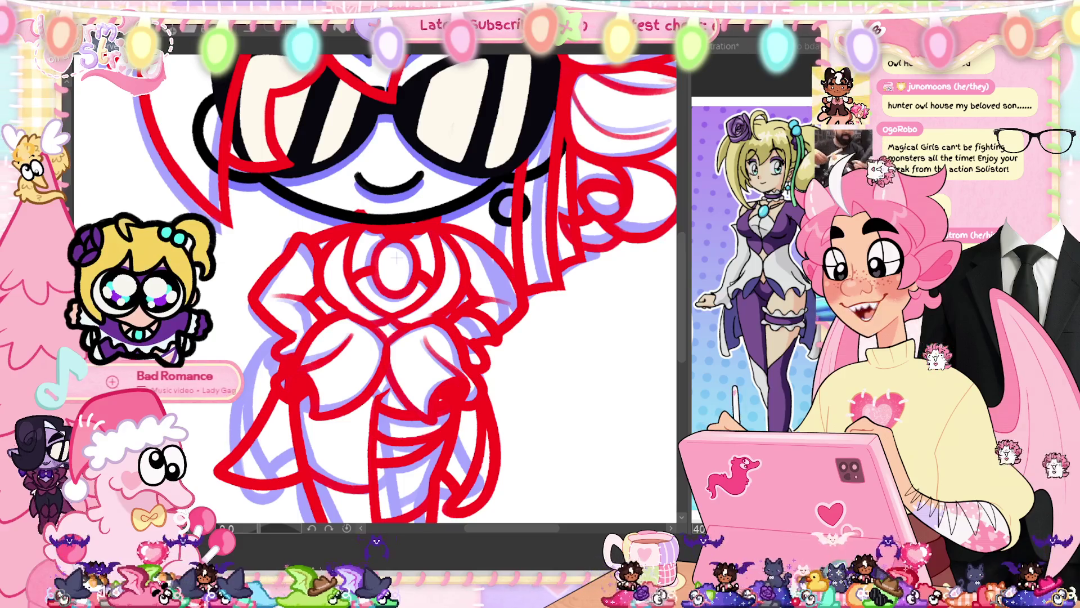
key(ctrl+z)
key(ctrl+y)
key(ctrl+z)
key(ctrl+y)
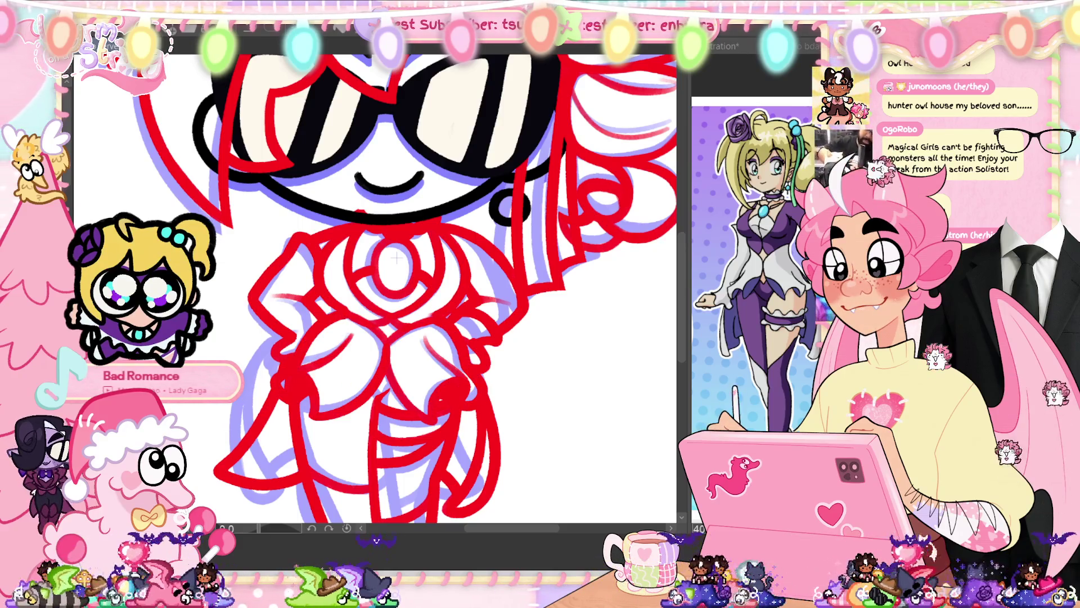
key(ctrl+z)
key(ctrl+y)
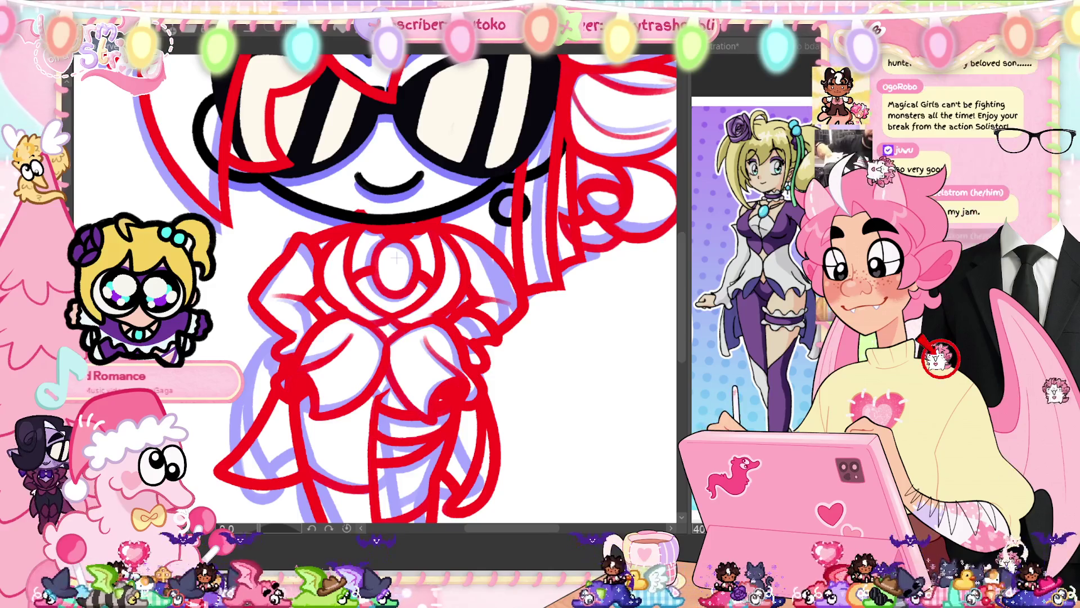
key(ctrl+z)
key(ctrl+y)
key(ctrl+z)
key(ctrl+y)
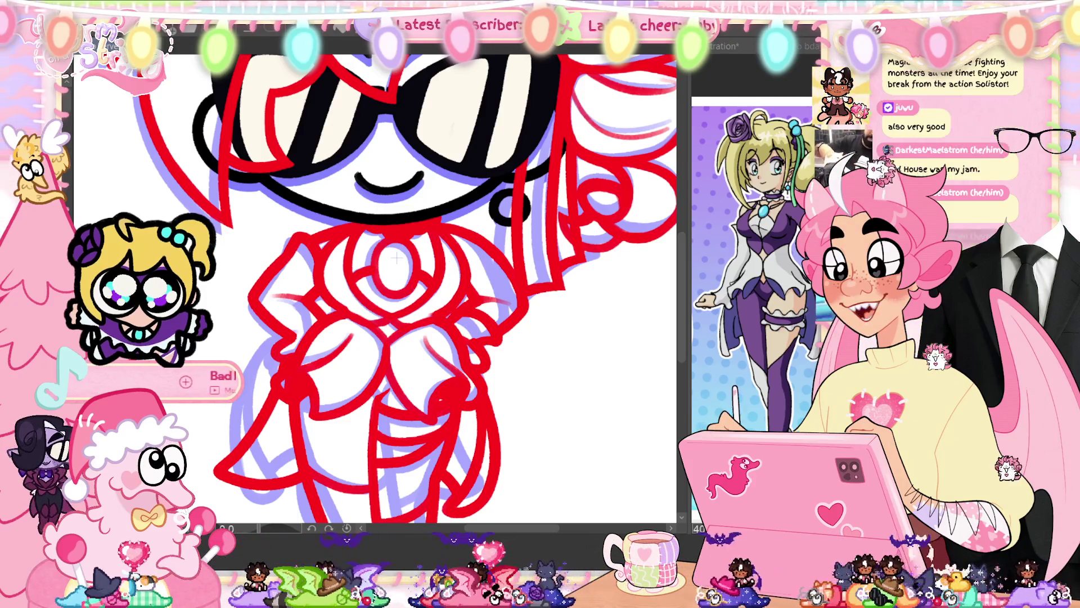
key(ctrl+z)
key(ctrl+y)
drag(397, 257, 400, 419)
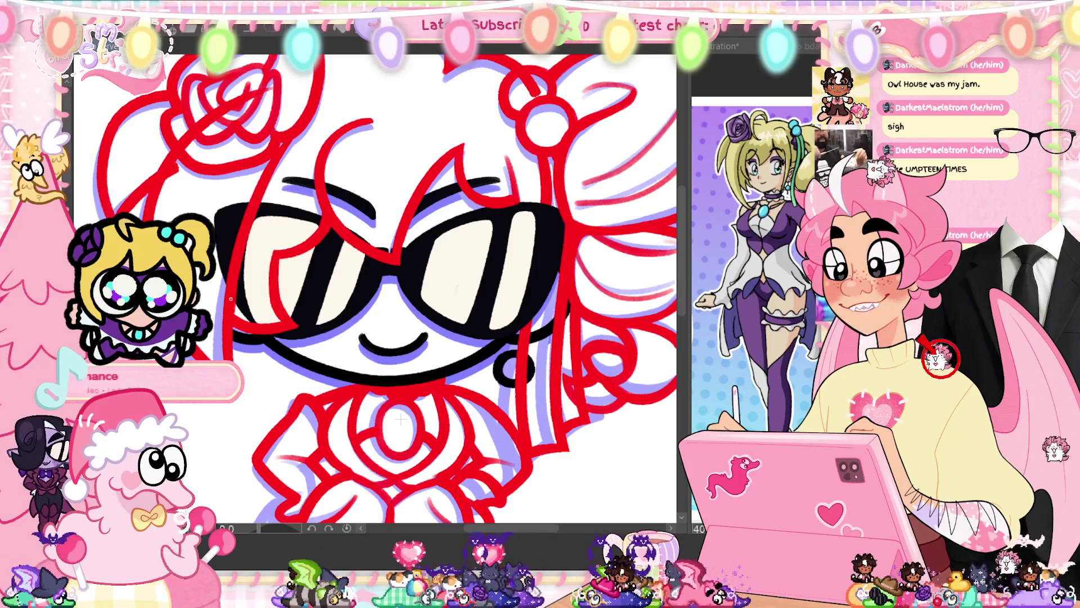
- Remove the stray red stroke and add a small black earring loop below the glasses
key(ctrl+z)
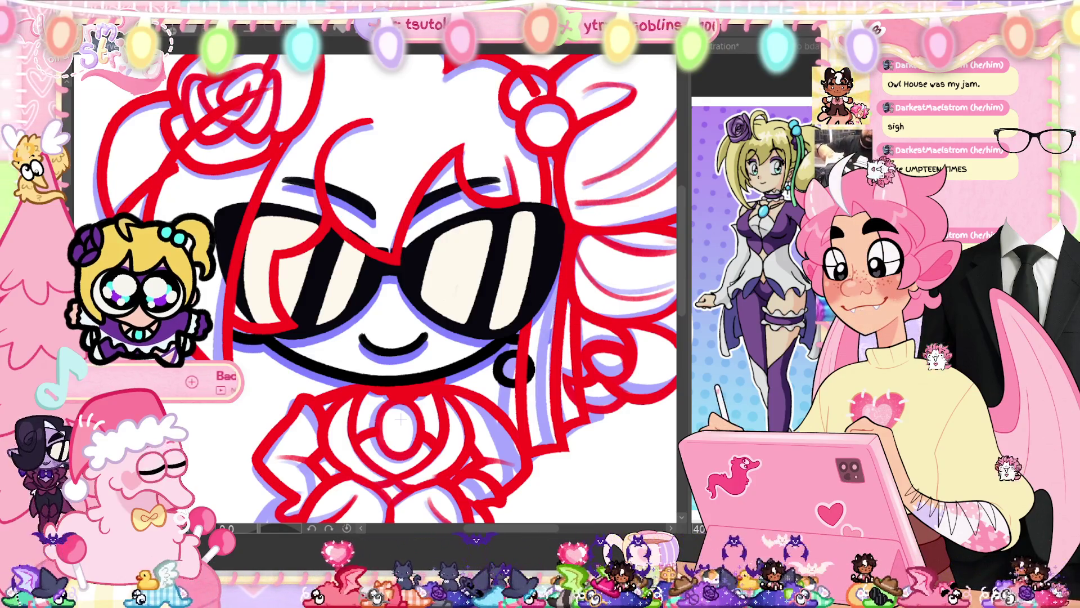
drag(526, 363, 509, 384)
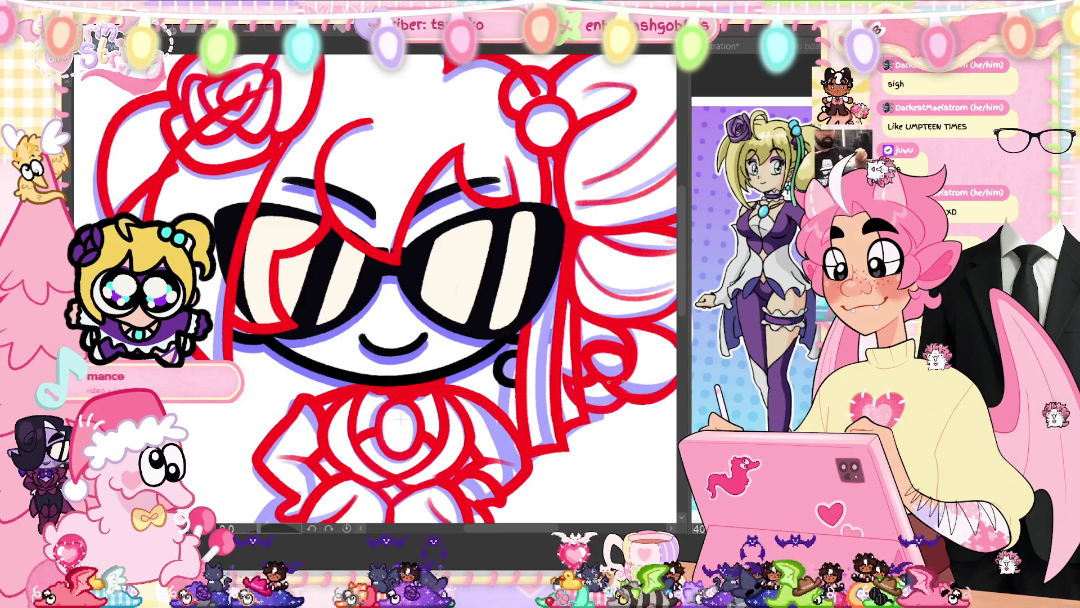
drag(400, 419, 408, 500)
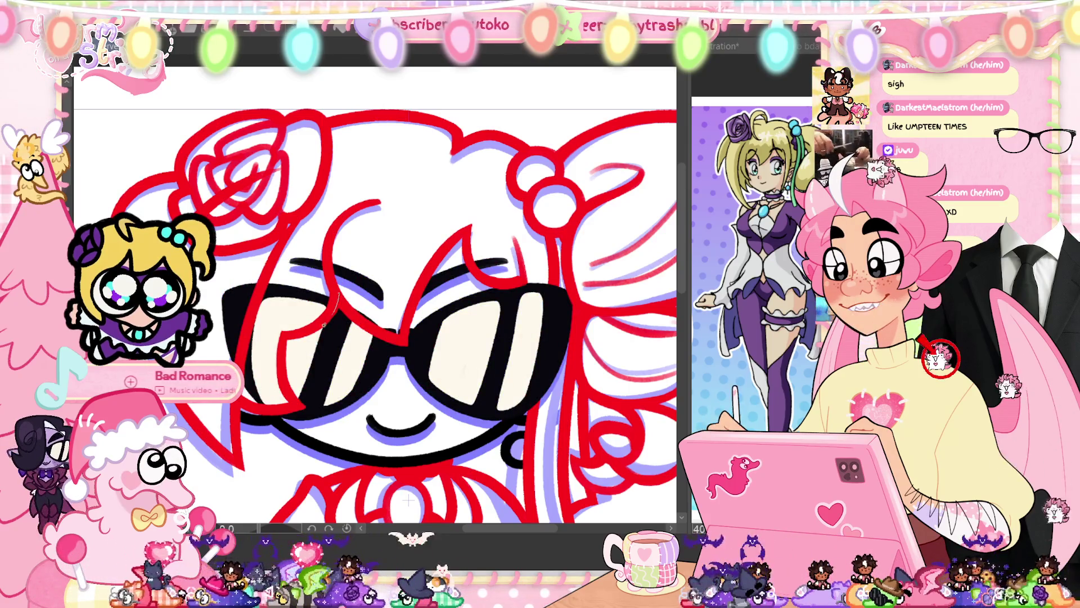
- Reshape the left lens with a red guide line and erase the black area left of it
drag(337, 292, 292, 401)
key(ctrl+z)
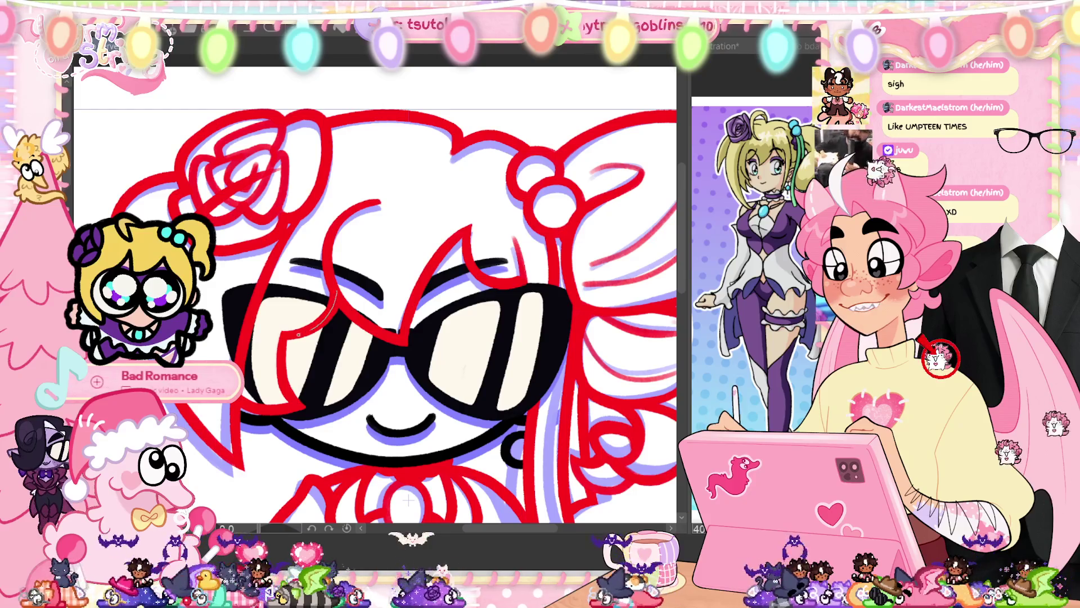
drag(285, 340, 296, 406)
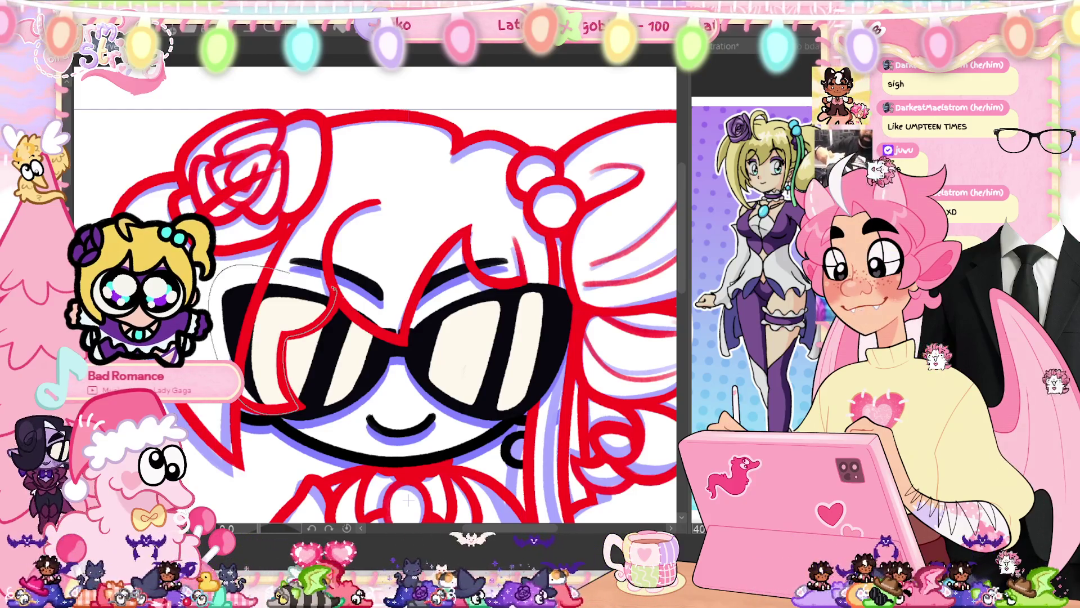
drag(333, 288, 335, 290)
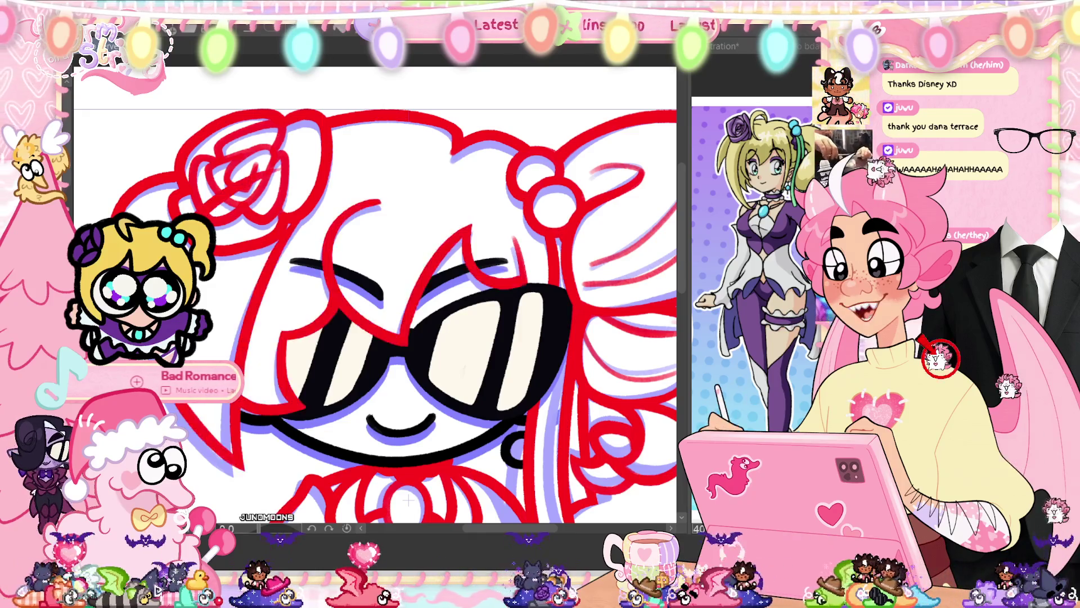
- Redraw the hair-bun rose as a cleaner spiral, zoom out, and play the animation
drag(304, 162, 307, 200)
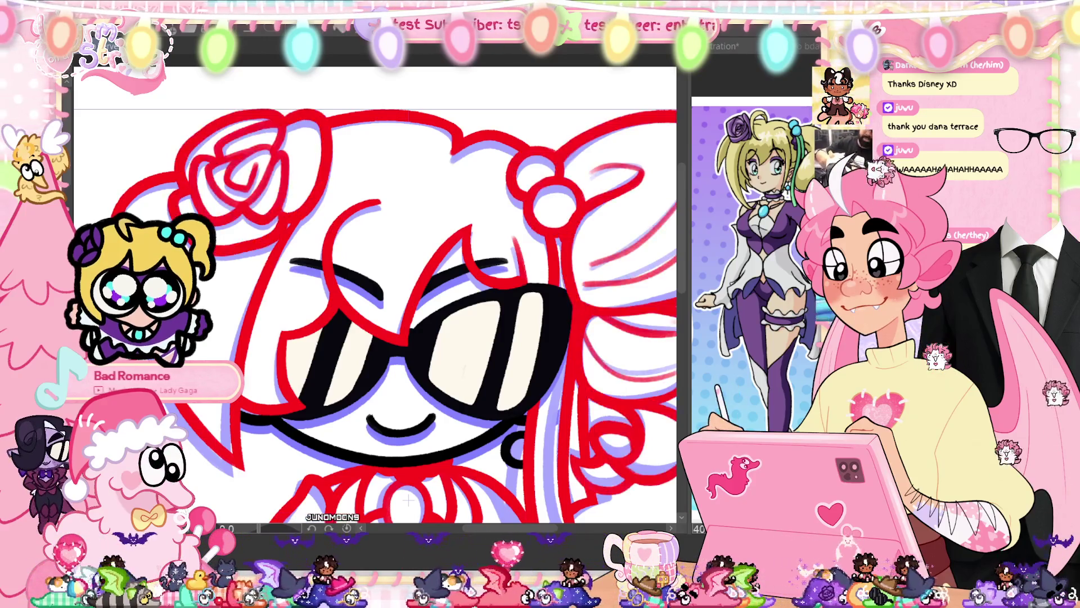
scroll(409, 500, down, 5)
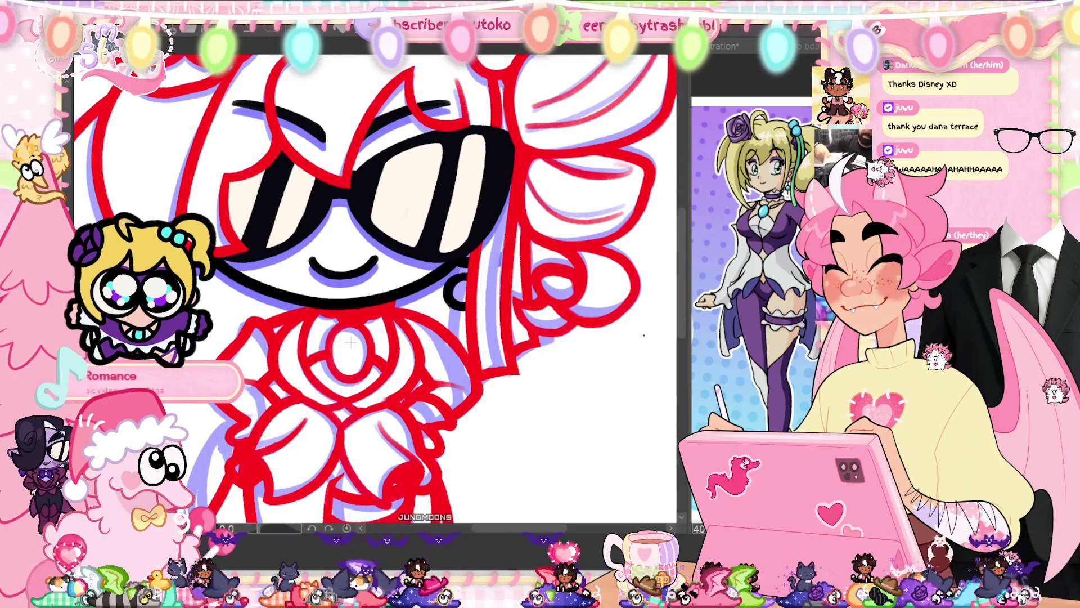
scroll(375, 287, down, 3)
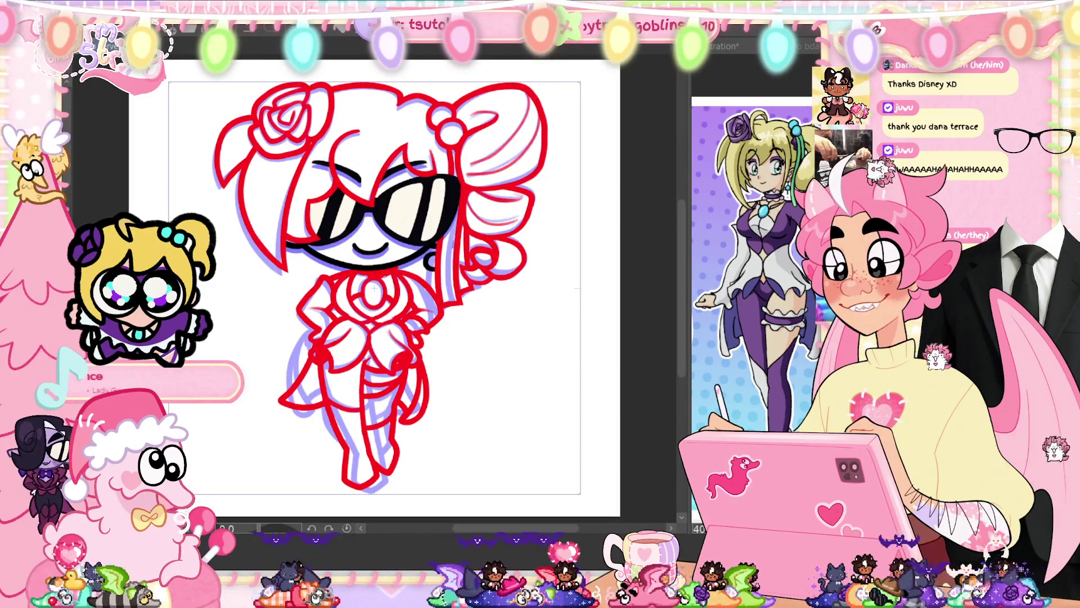
key(Tab)
click(250, 434)
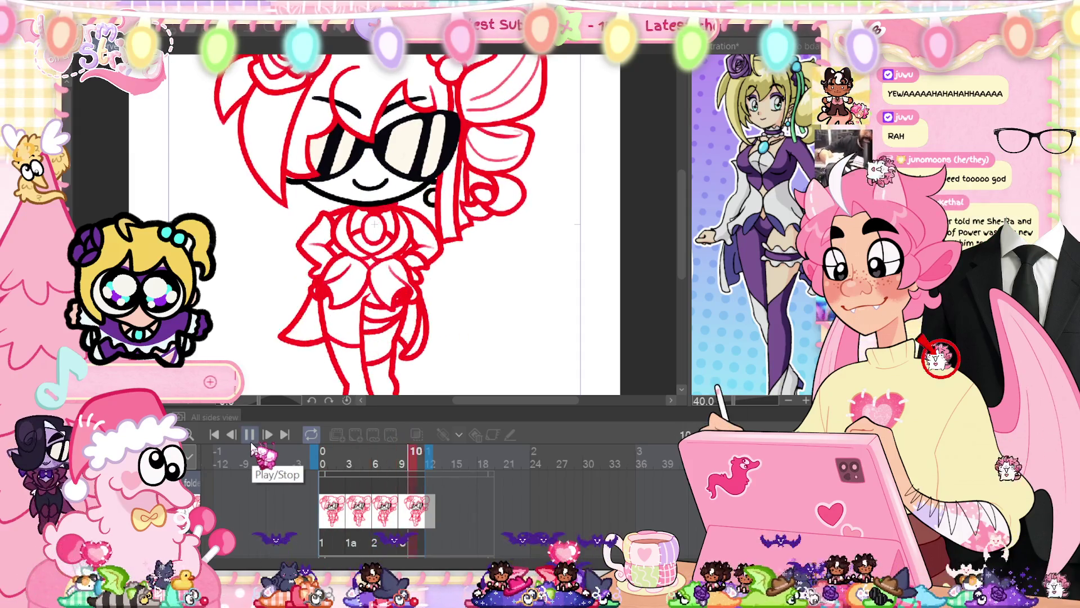
- Stop playback, turn on onion skin for neighbouring frames, and play the animation again
click(250, 435)
click(417, 434)
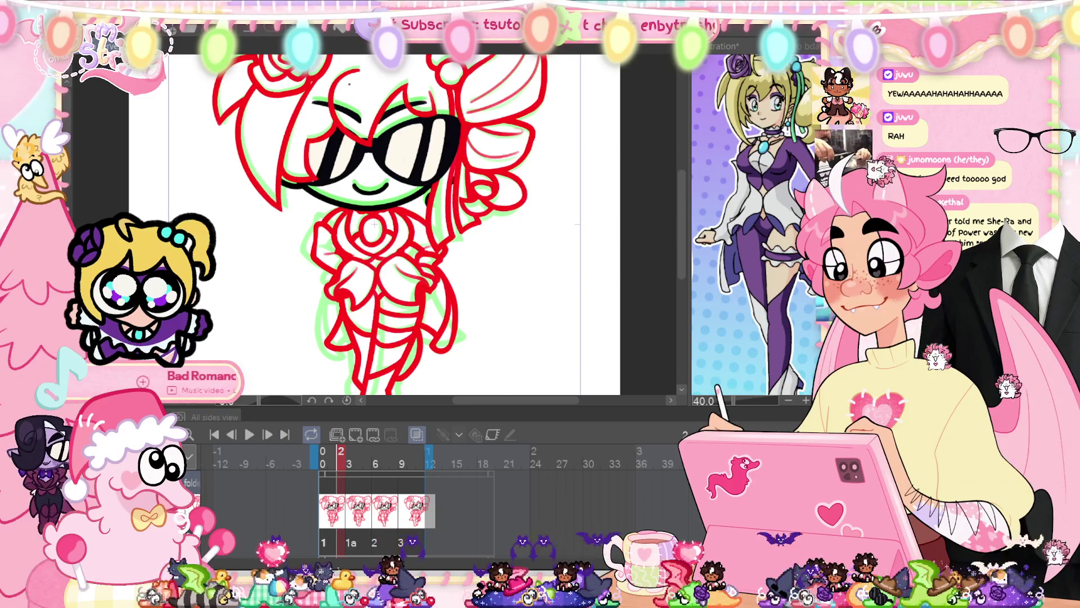
scroll(375, 223, up, 2)
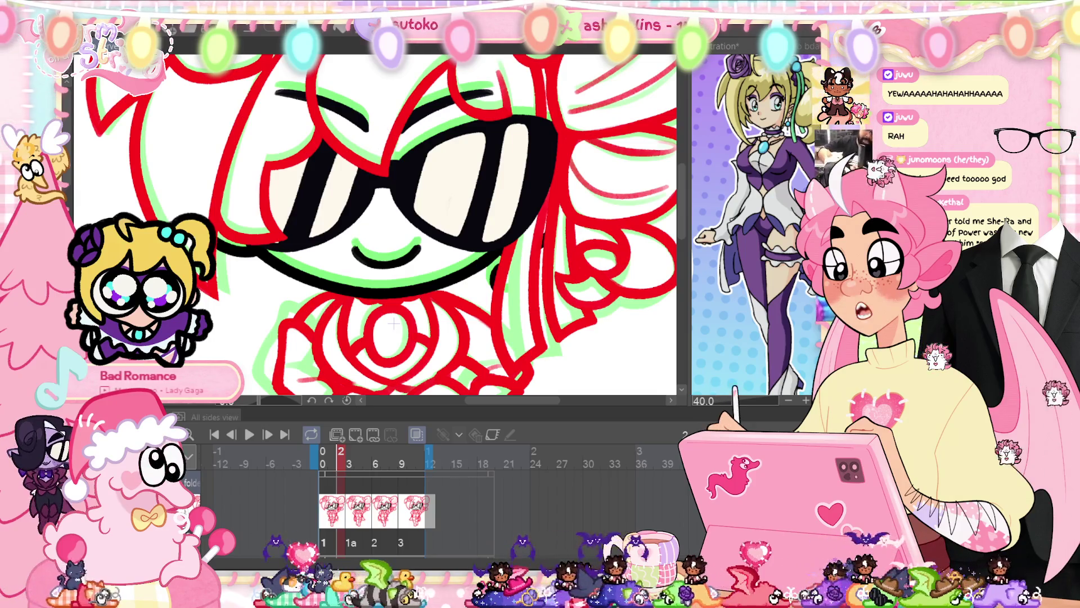
scroll(481, 296, down, 3)
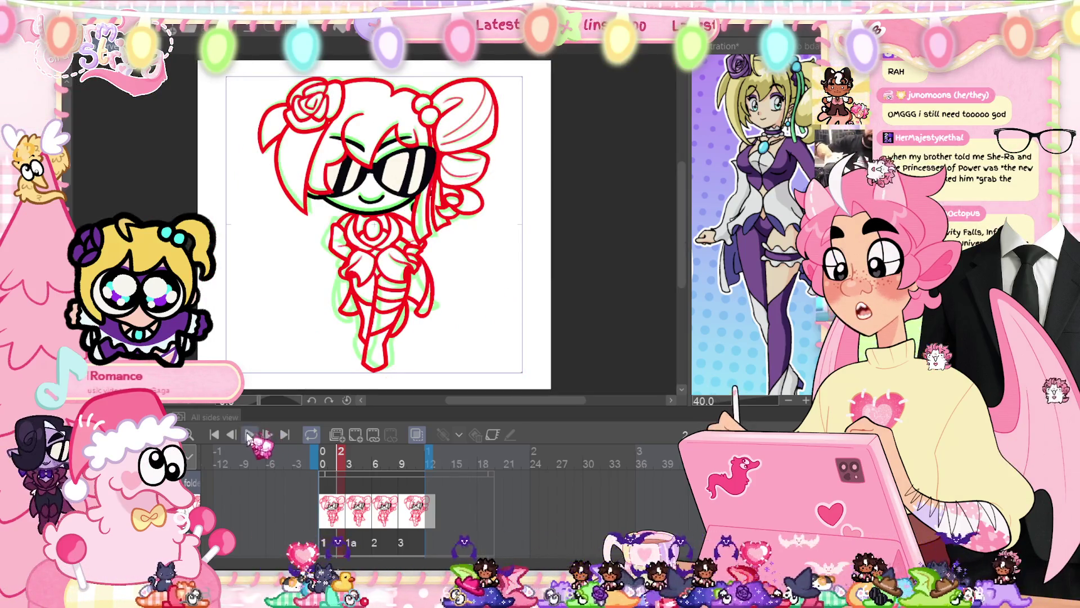
click(249, 436)
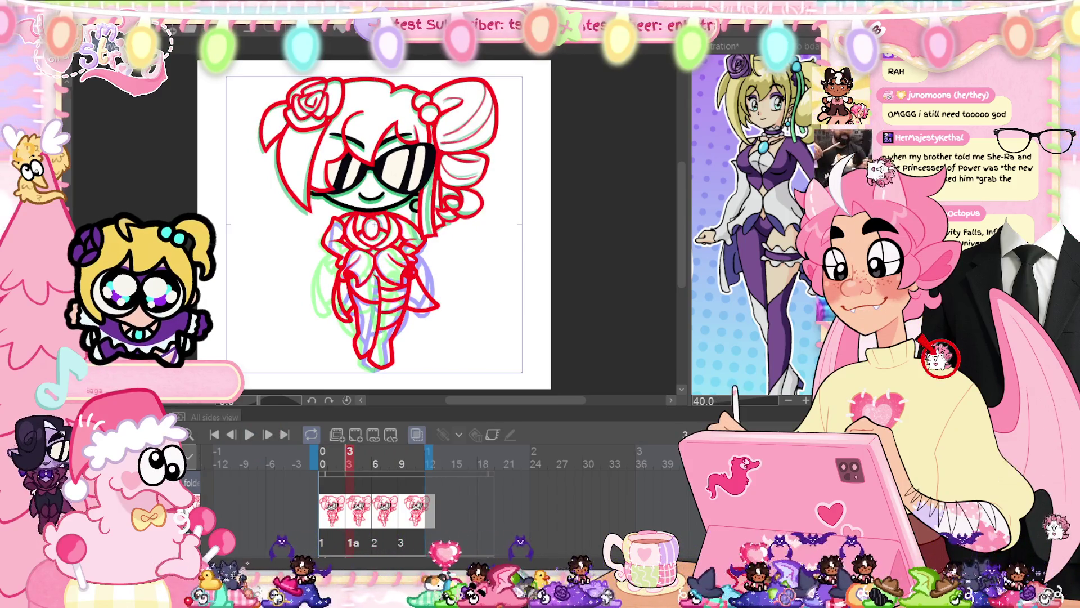
scroll(408, 365, up, 3)
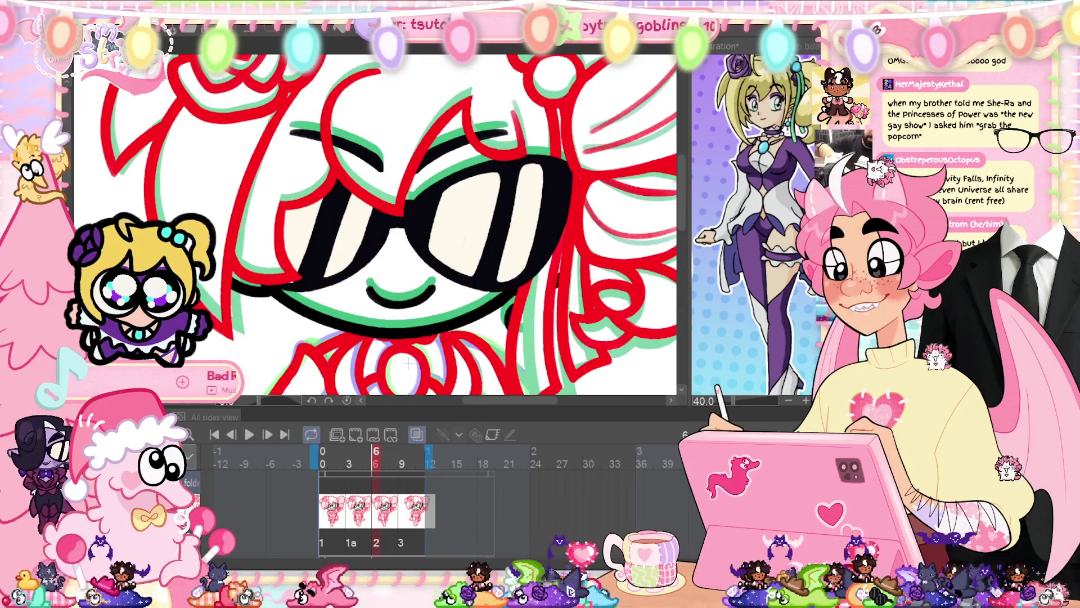
scroll(455, 281, down, 3)
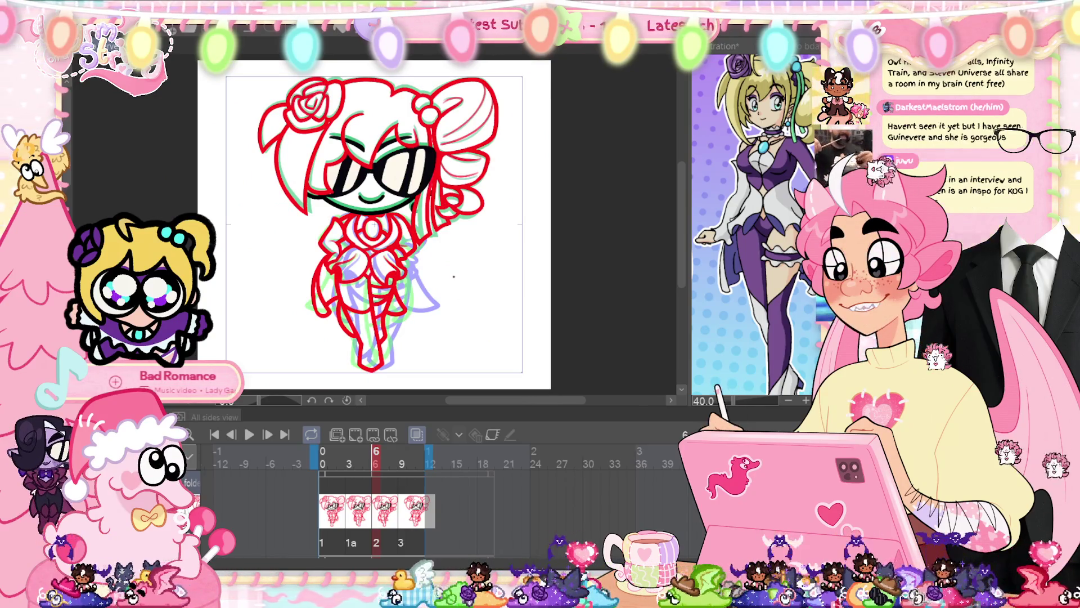
- Turn off onion skin, replay the animation, then zoom in on the torso and skirt
key(Tab)
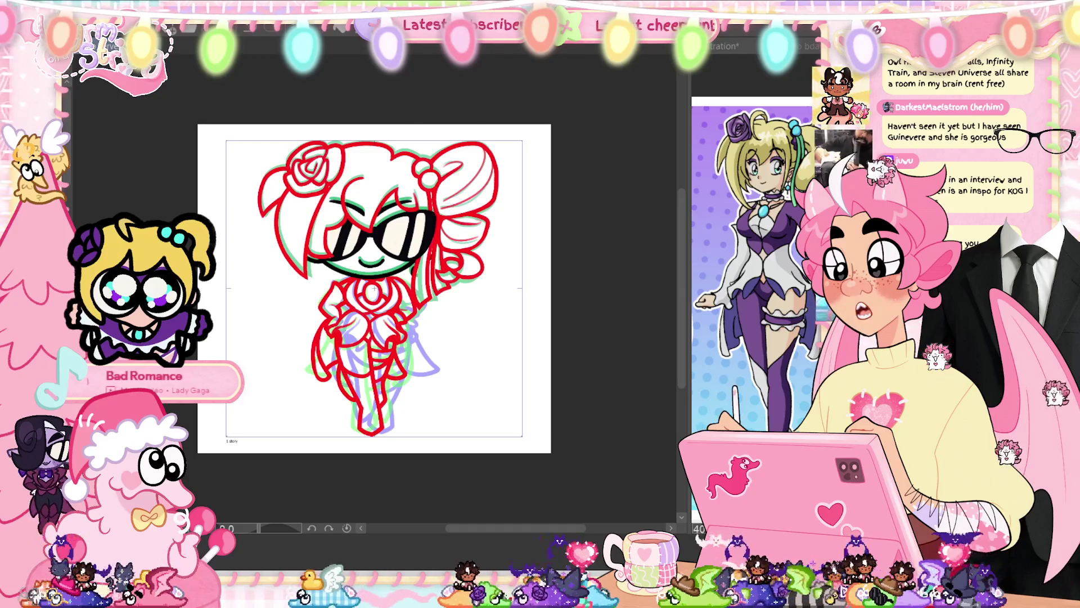
key(Tab)
click(242, 435)
key(Tab)
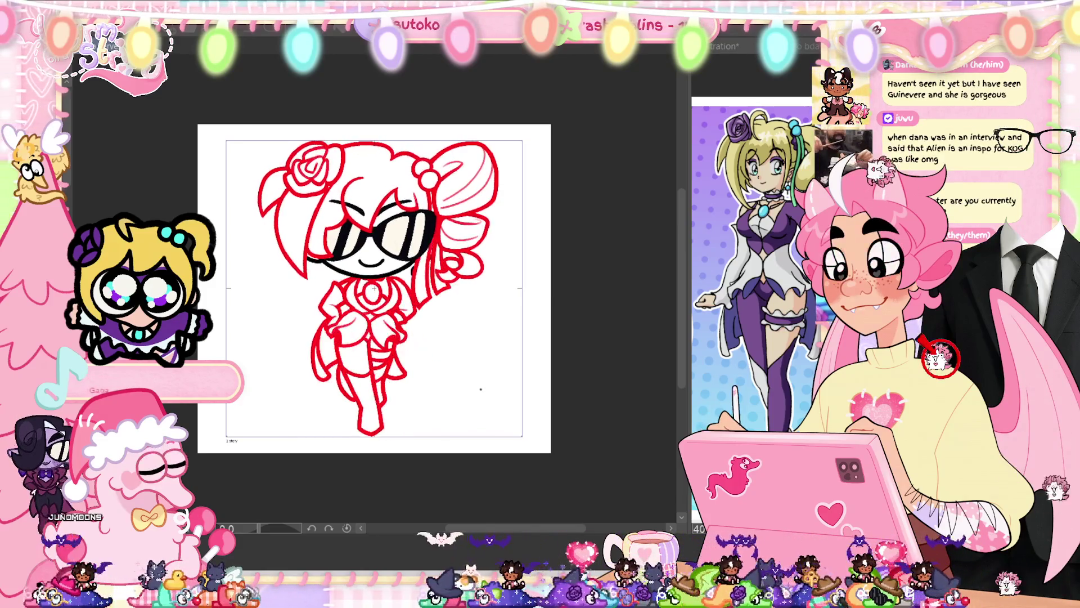
key(space)
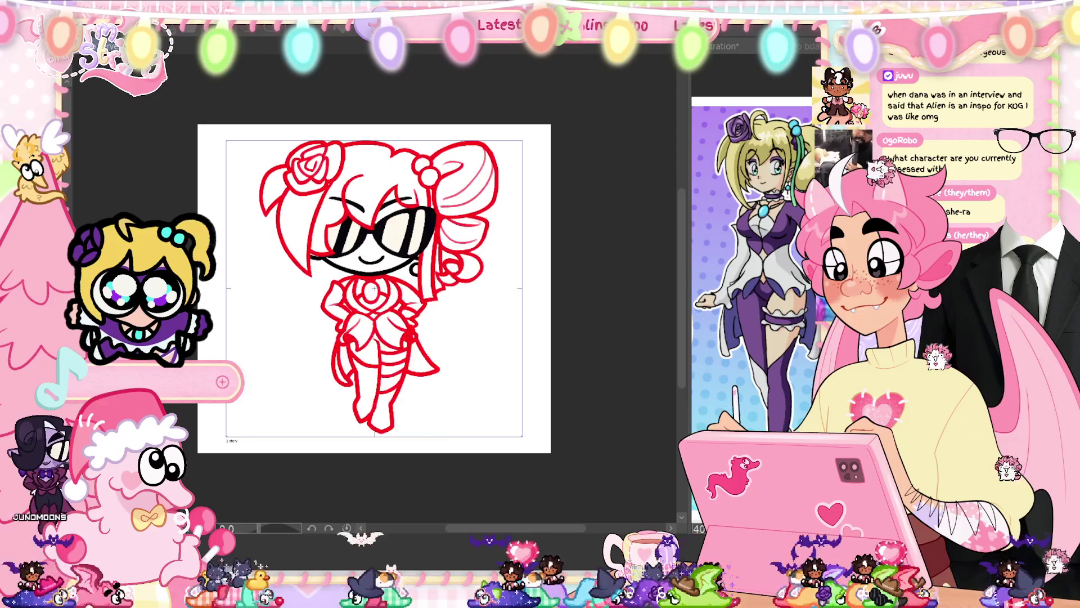
key(space)
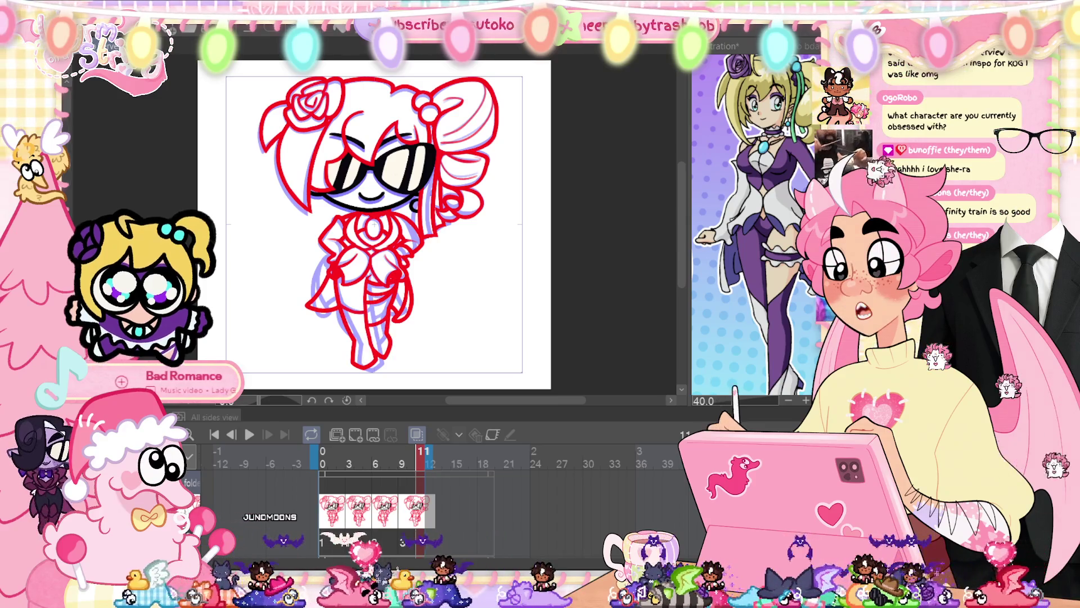
key(ctrl+plus)
mouse_move(361, 355)
mouse_down()
mouse_move(353, 280)
mouse_move(329, 238)
mouse_up()
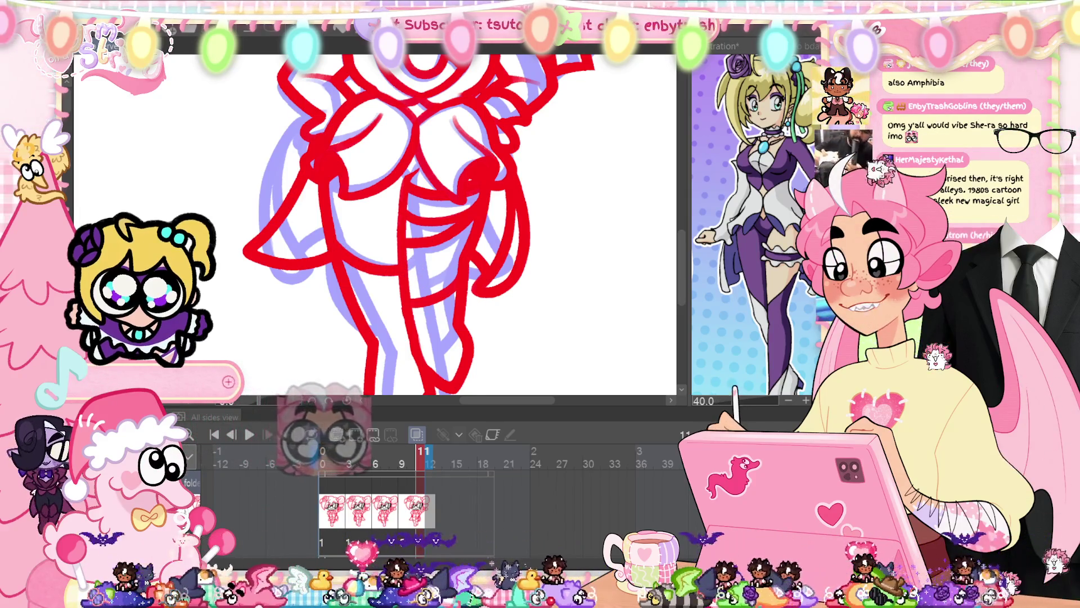
- Step back a frame, fit the drawing in view, and preview playback, stopping on drawing 1a
key(Left)
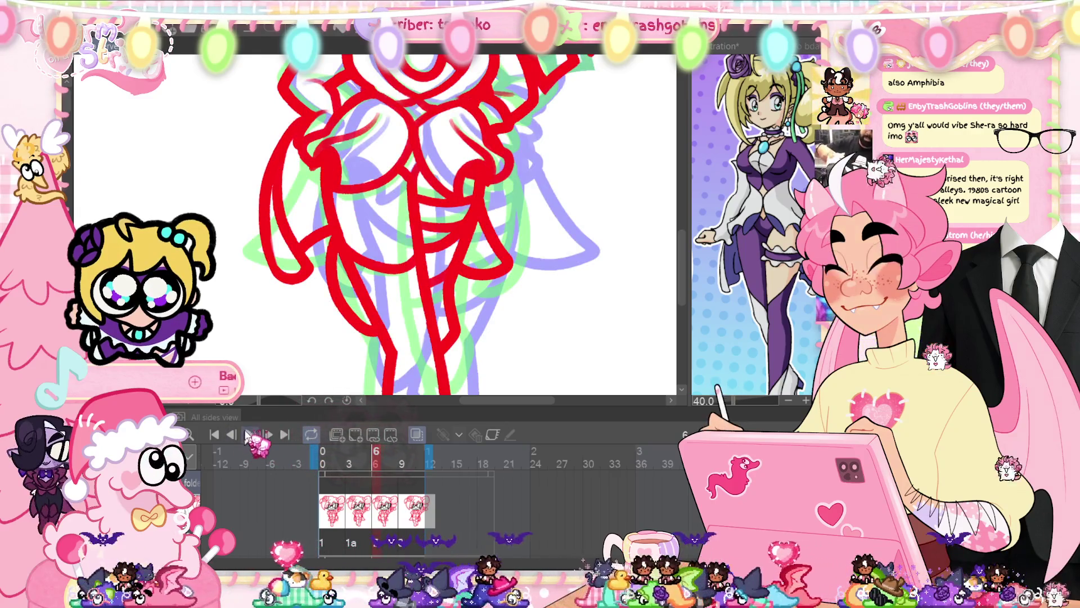
click(249, 434)
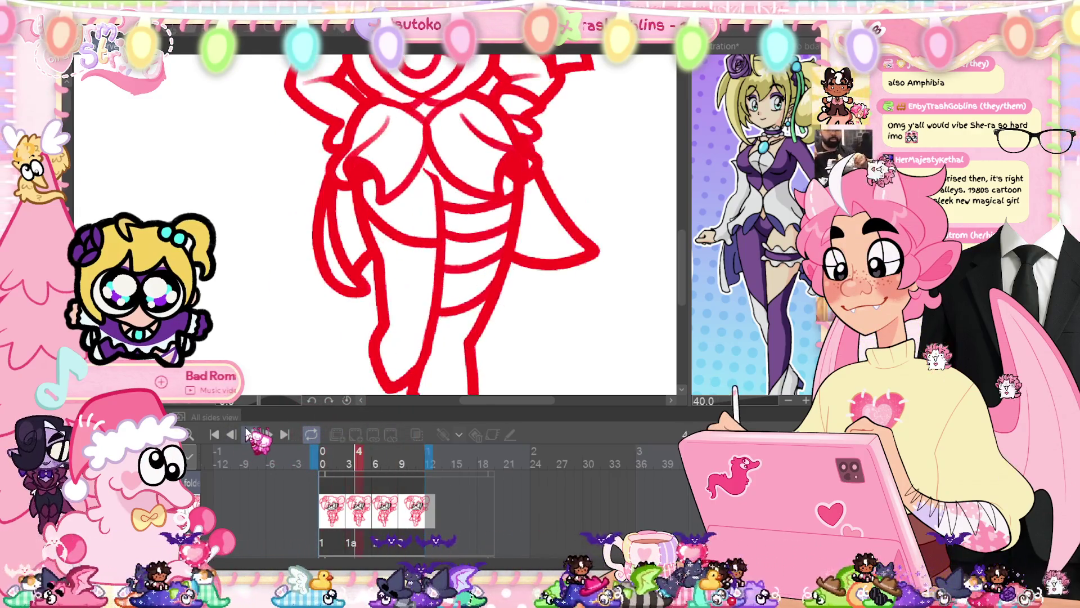
click(250, 435)
key(ctrl+0)
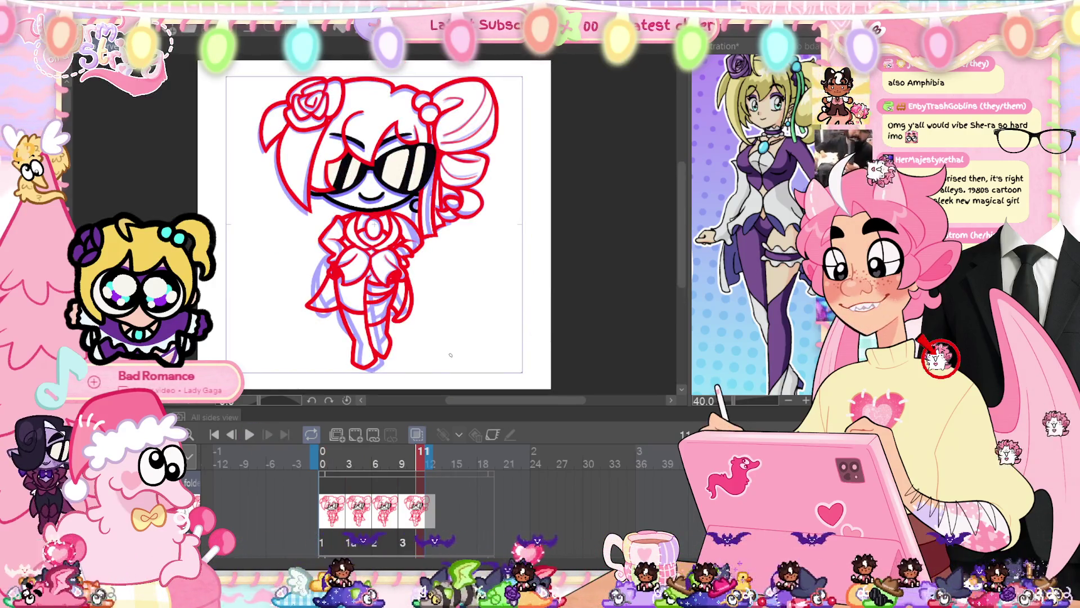
click(251, 435)
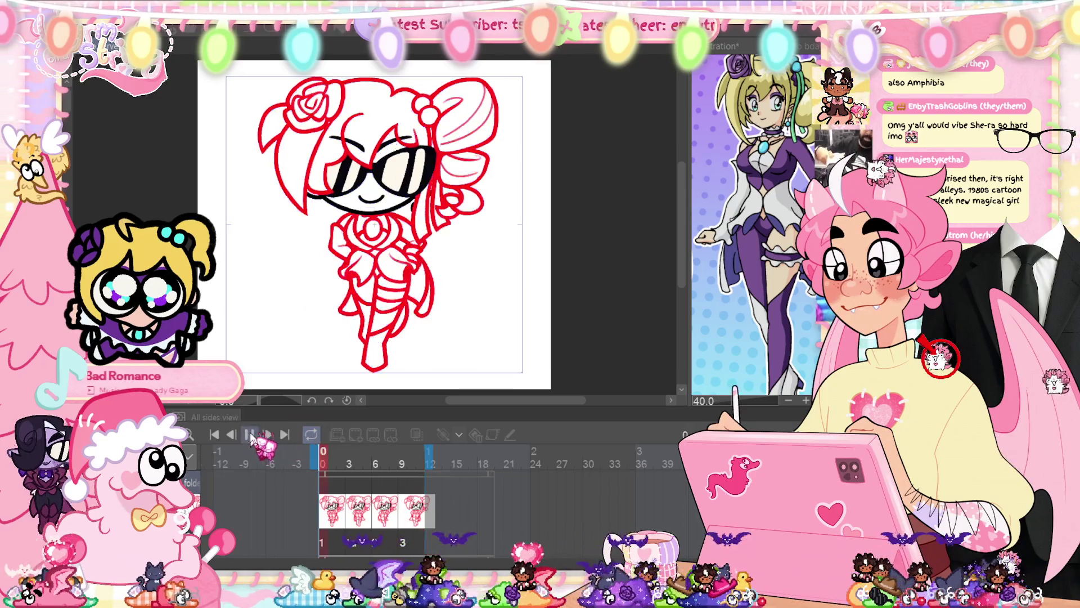
click(251, 435)
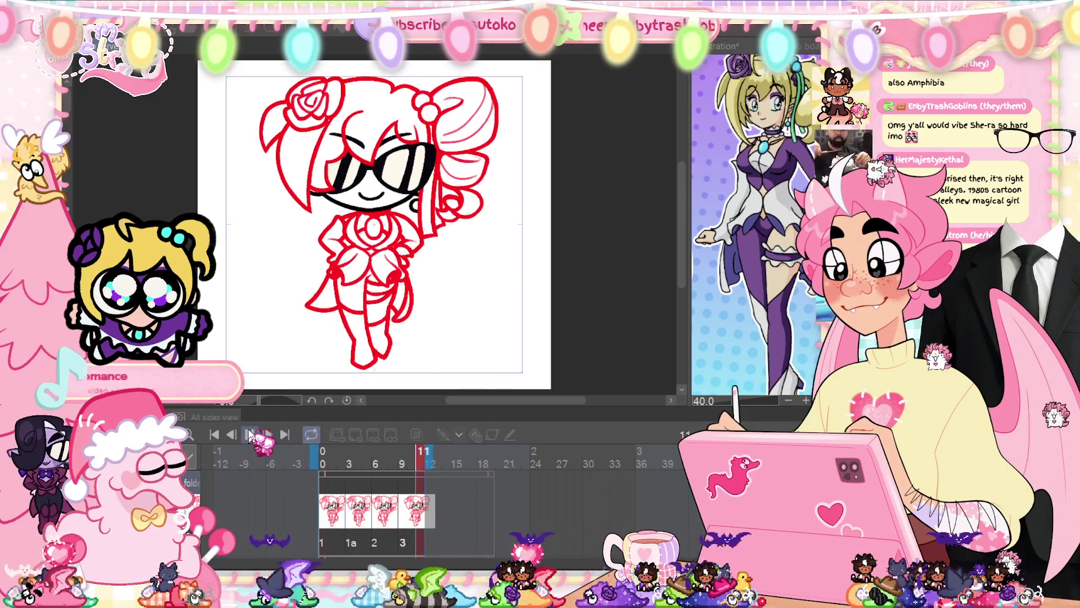
click(250, 435)
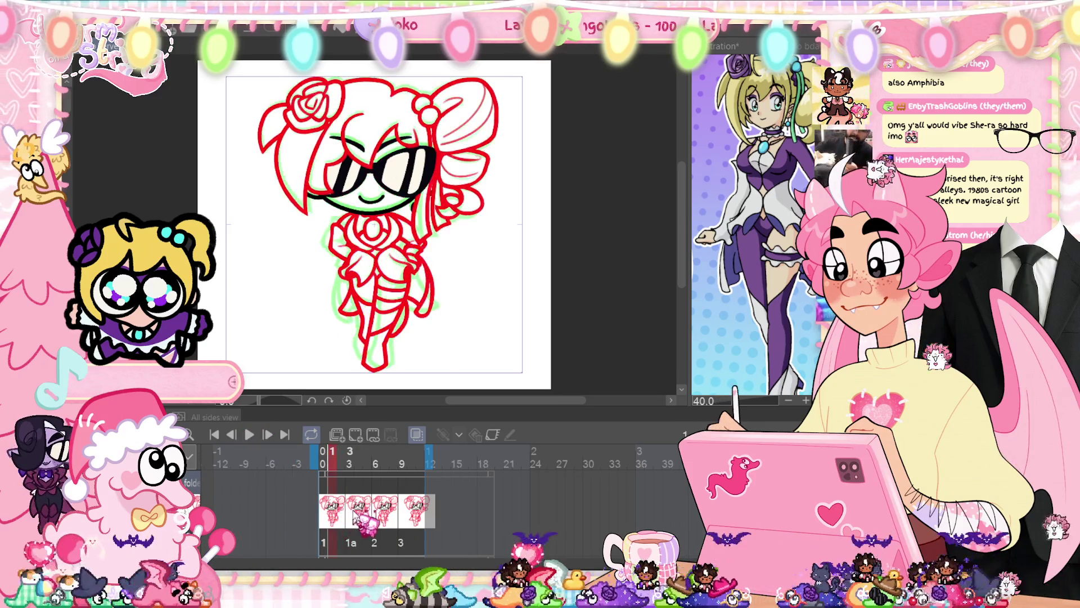
- Check drawings one, two and three (frame 9) in the Timeline, then play the animation at fit view
click(387, 517)
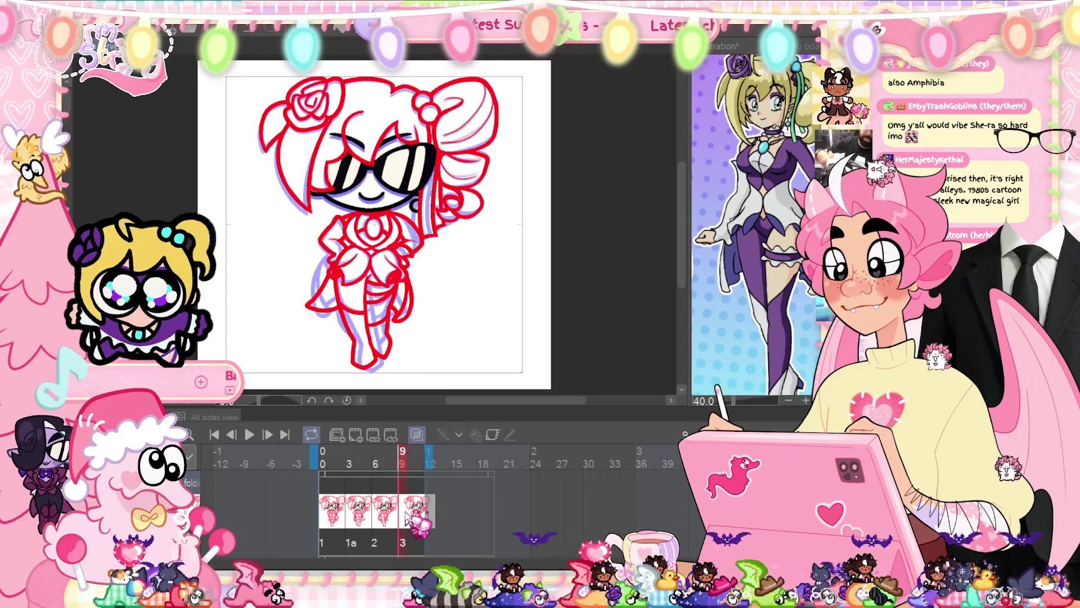
click(345, 517)
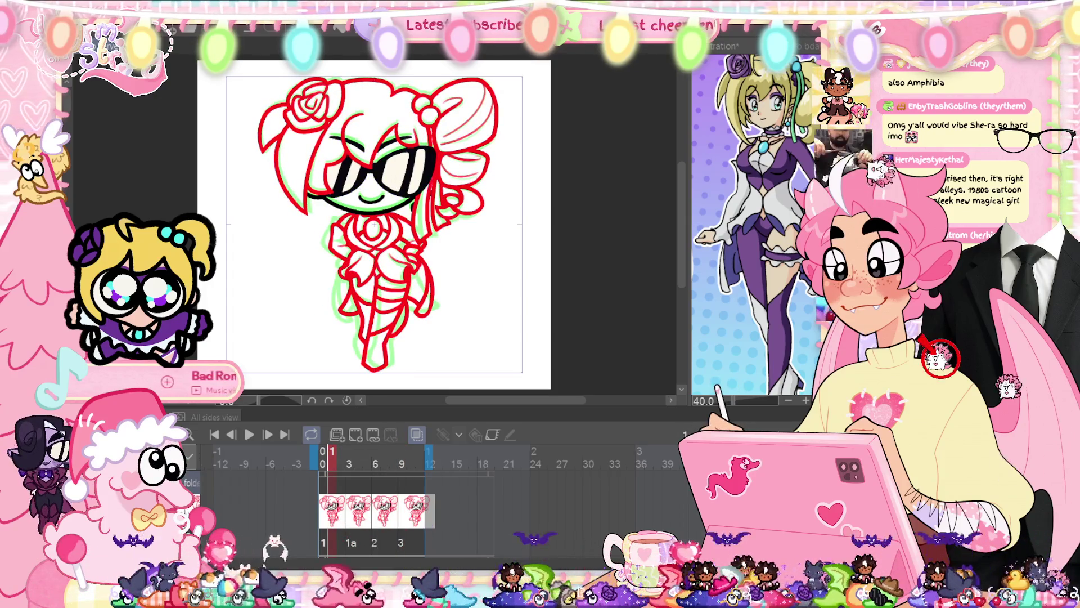
scroll(362, 248, up, 5)
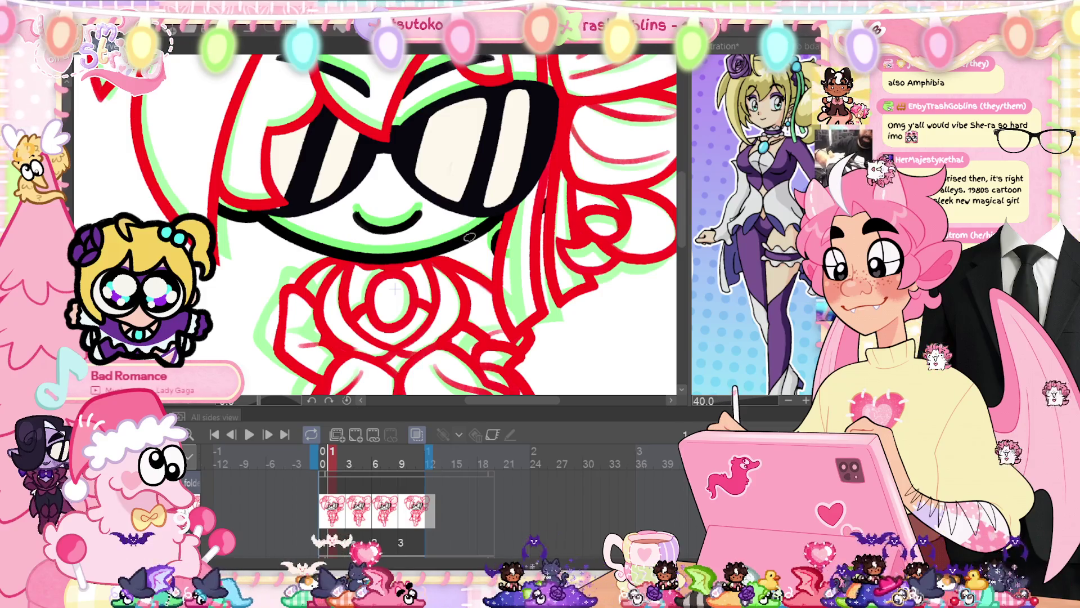
key(space)
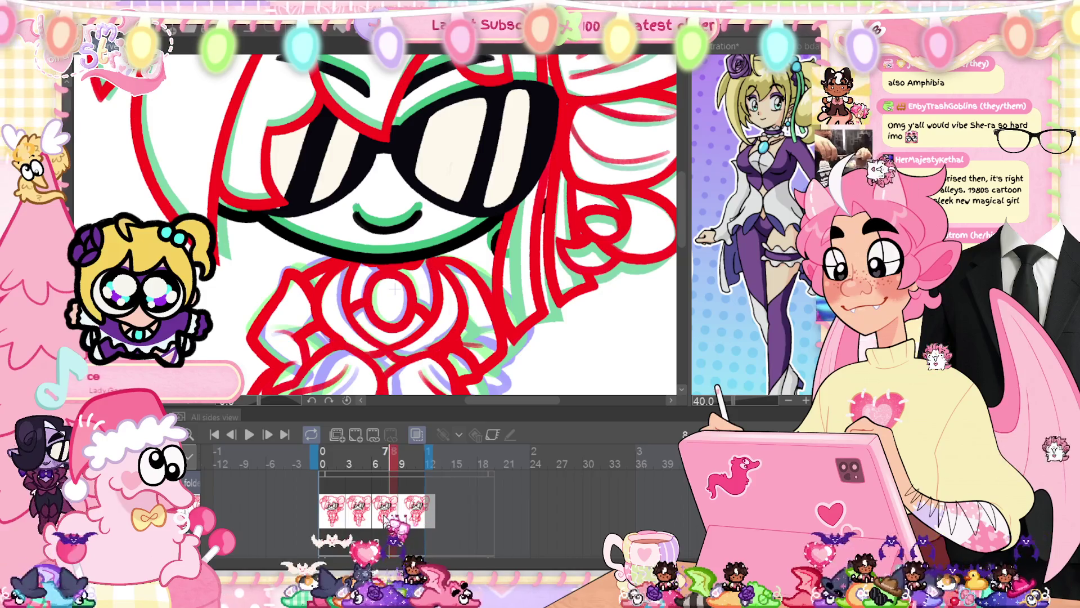
key(space)
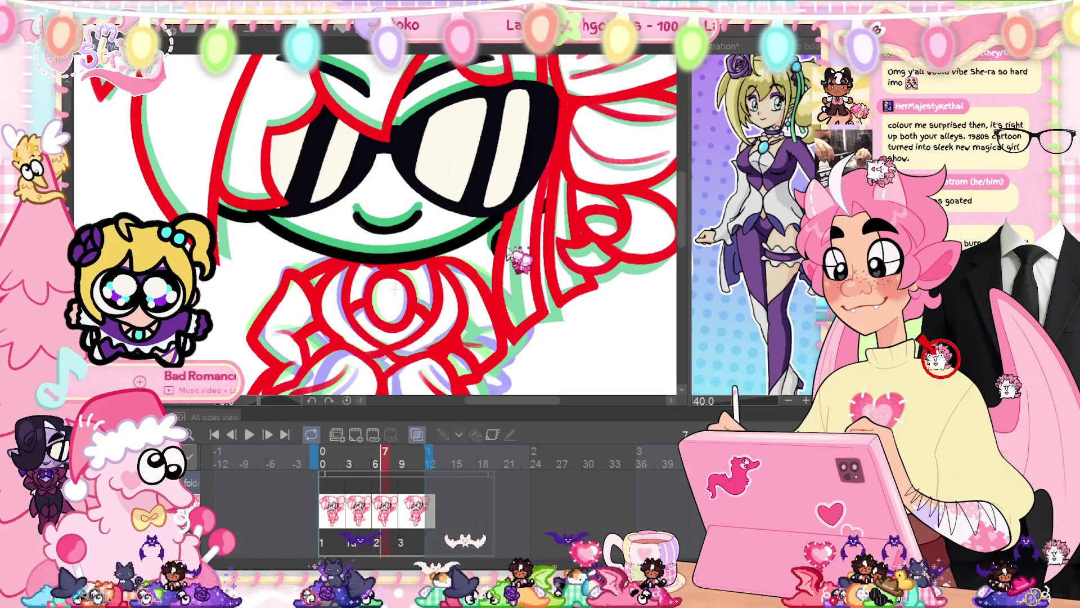
click(407, 517)
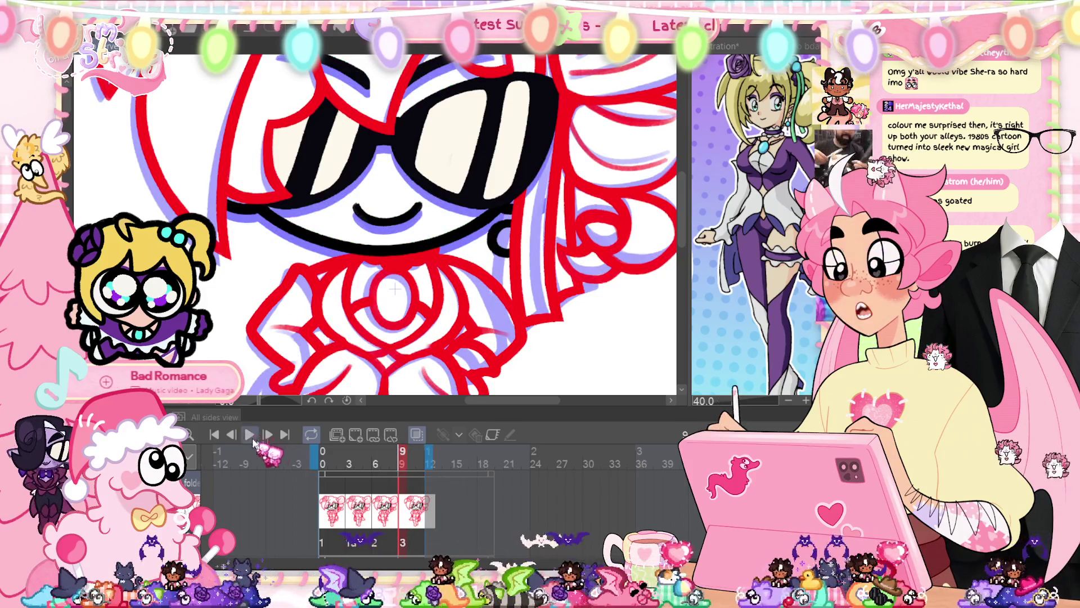
click(251, 436)
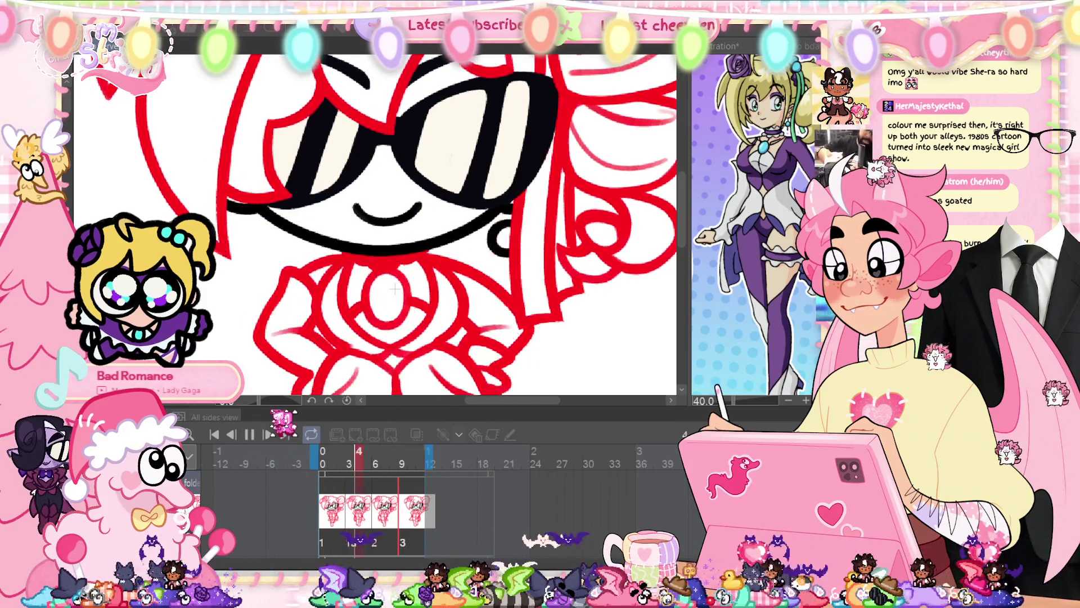
key(ctrl+0)
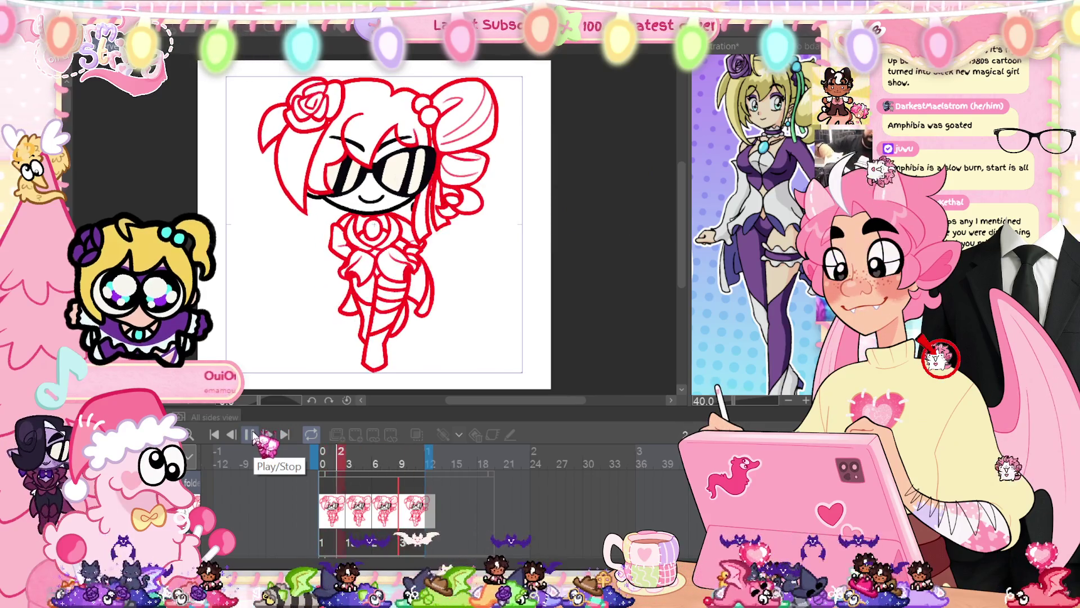
- Stop playback, hide the Timeline, go to the previous frame, and bring up Hue/Saturation/Luminosity
click(252, 436)
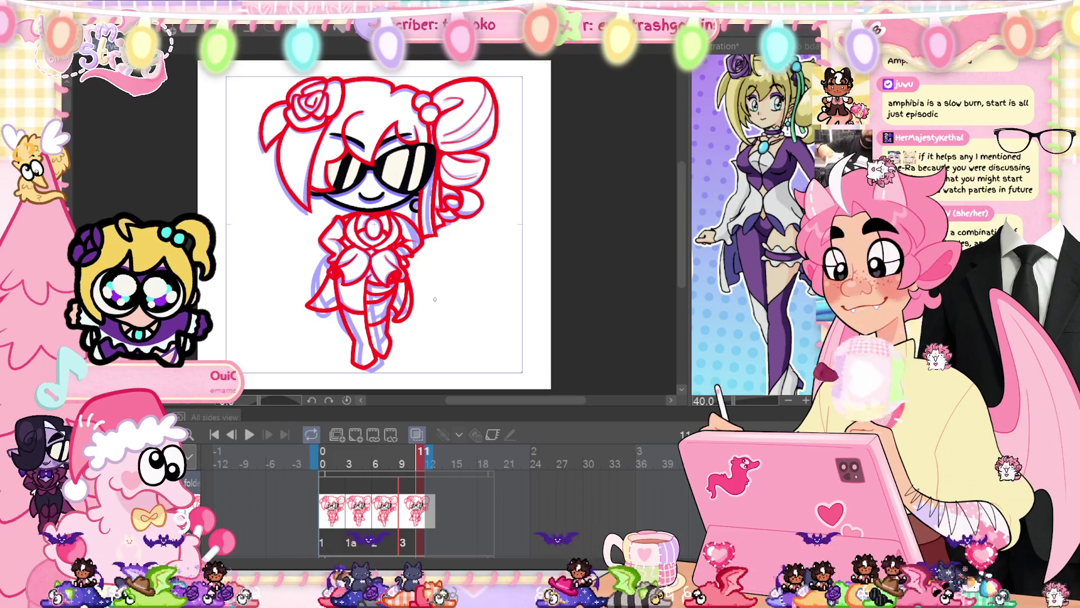
key(Tab)
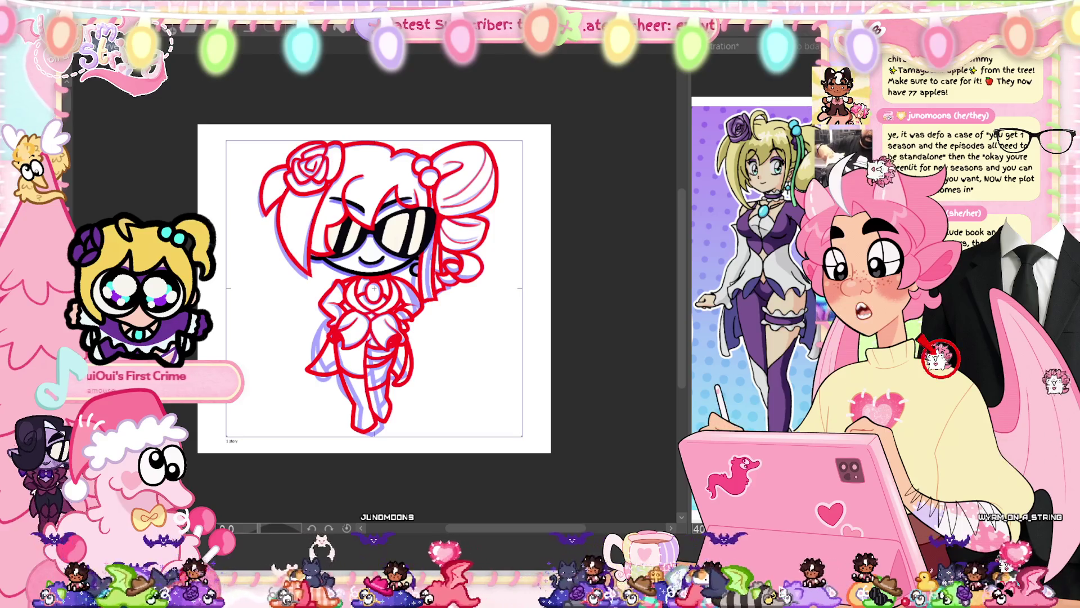
key(Left)
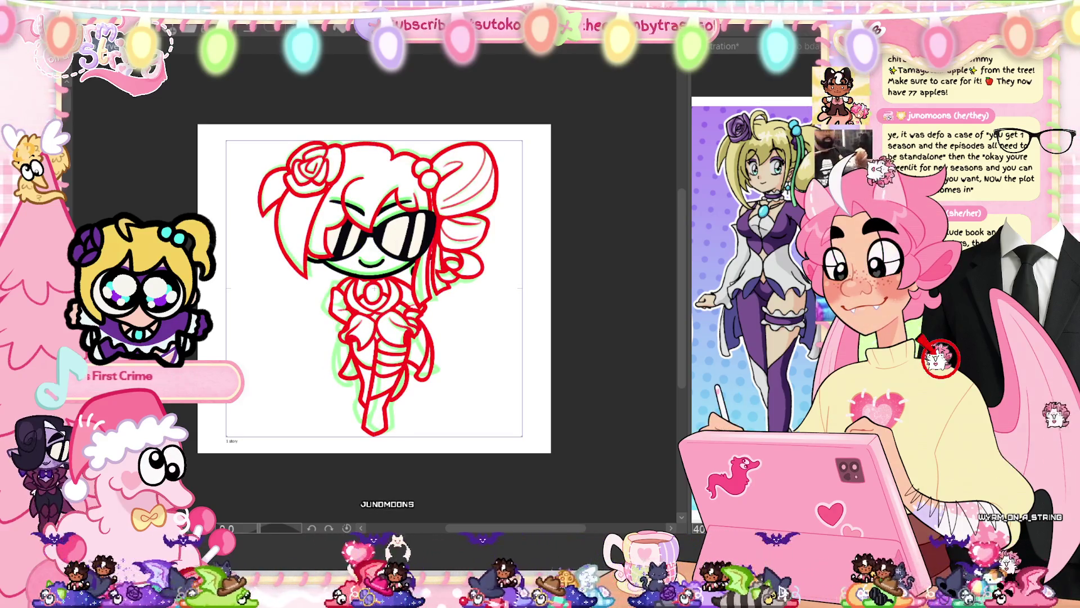
key(ctrl+u)
- Turn this frame's red lines black with three Luminosity -100 adjustments
drag(378, 203, 291, 201)
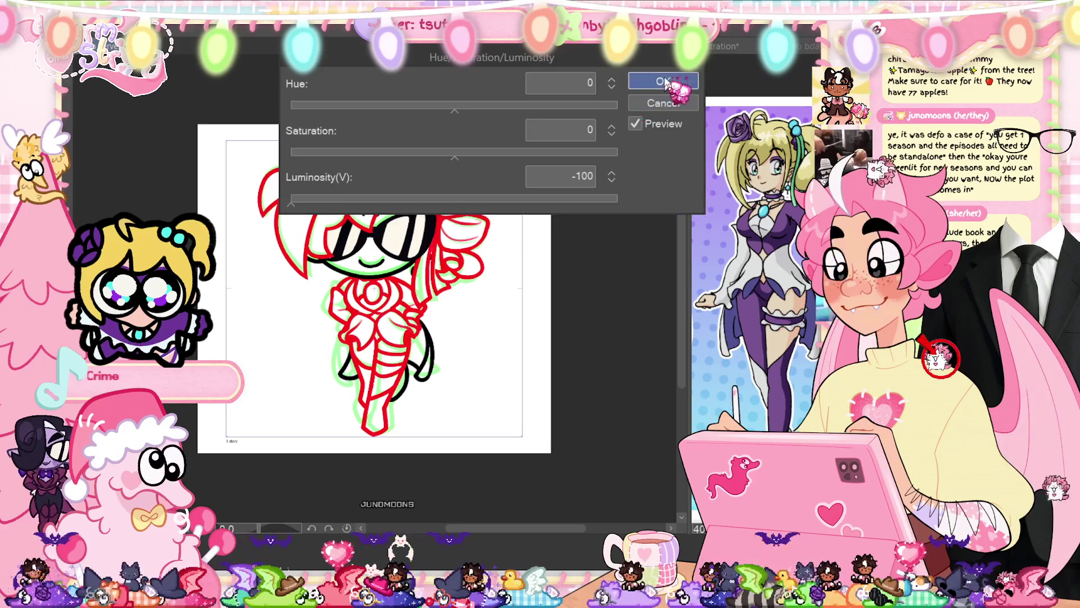
click(663, 82)
key(ctrl+u)
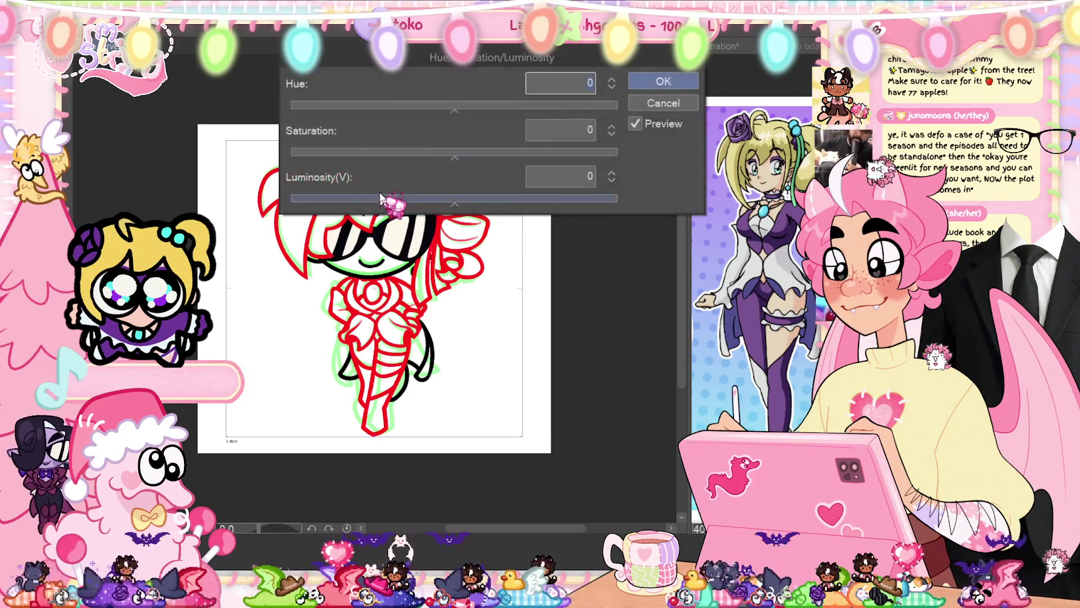
drag(388, 202, 291, 201)
click(663, 82)
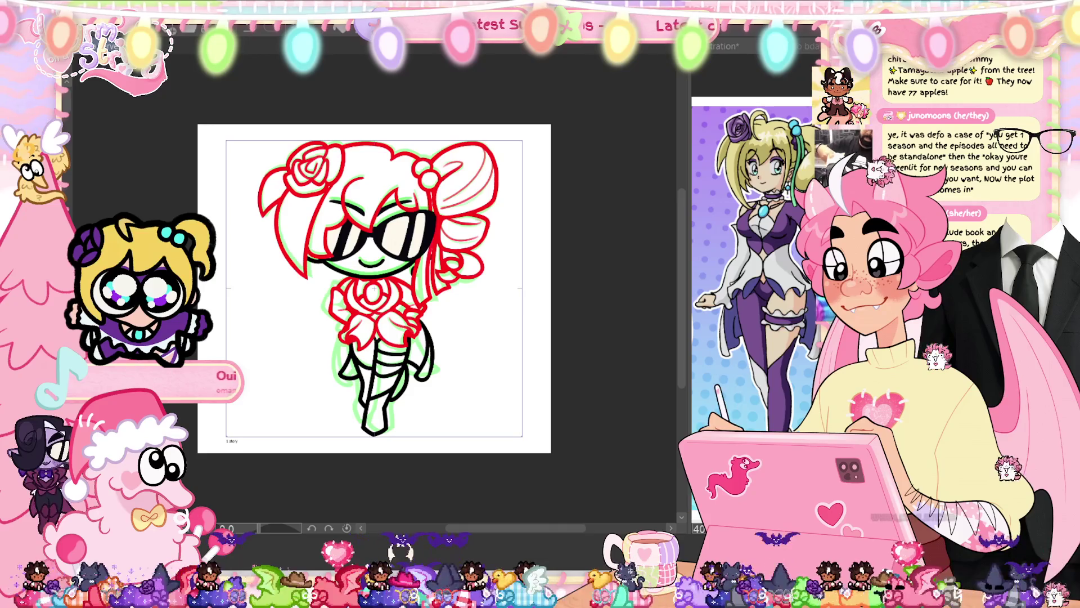
key(ctrl+u)
drag(388, 202, 290, 201)
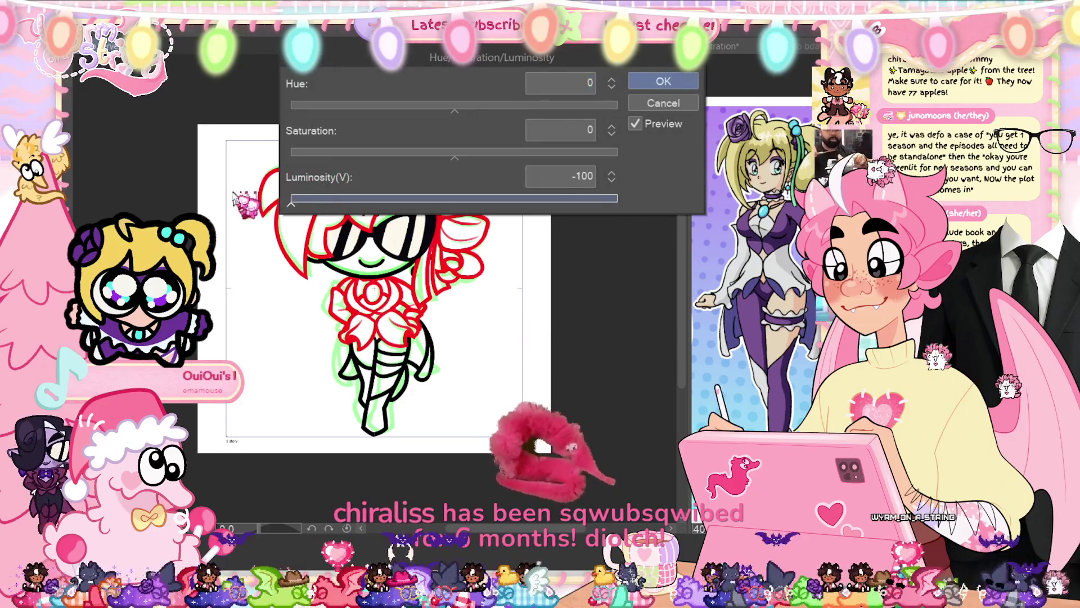
click(692, 82)
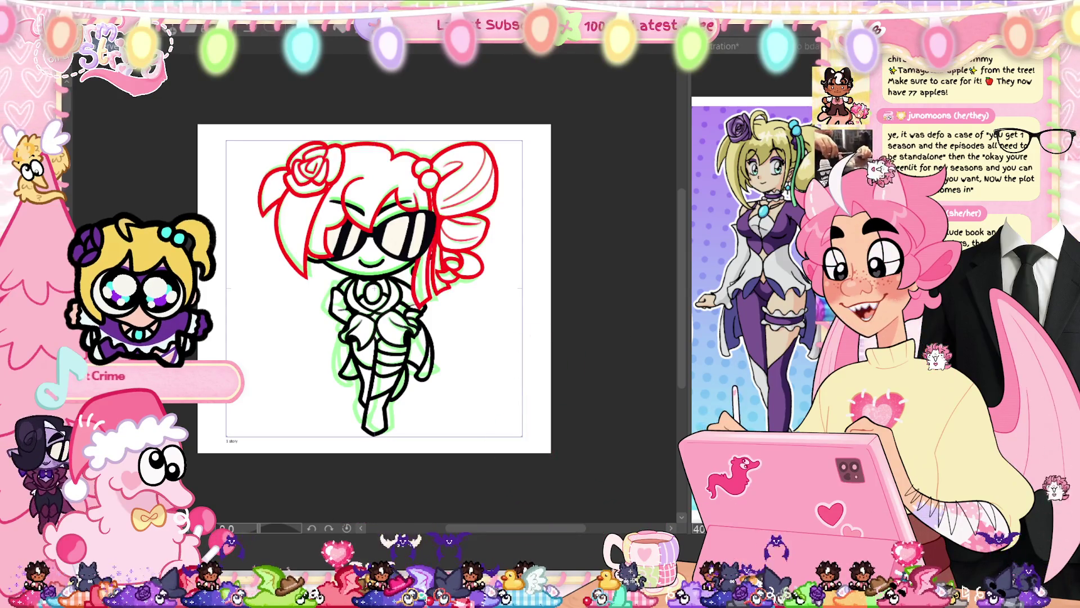
- Blacken the remaining red lines with Luminosity -100, cancelling one attempt and applying two
key(ctrl+u)
drag(454, 198, 291, 198)
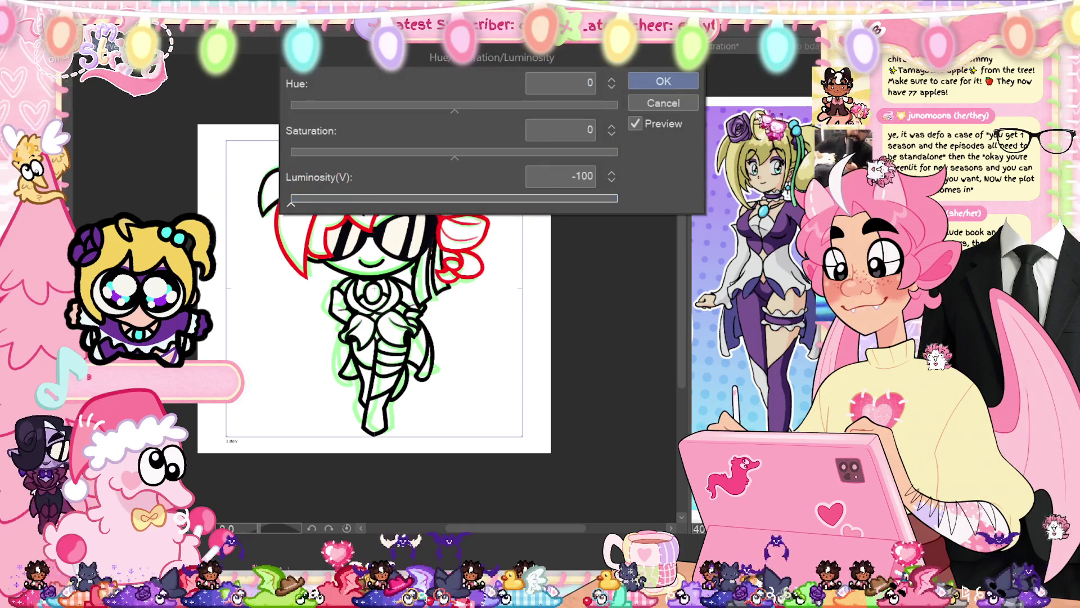
key(Escape)
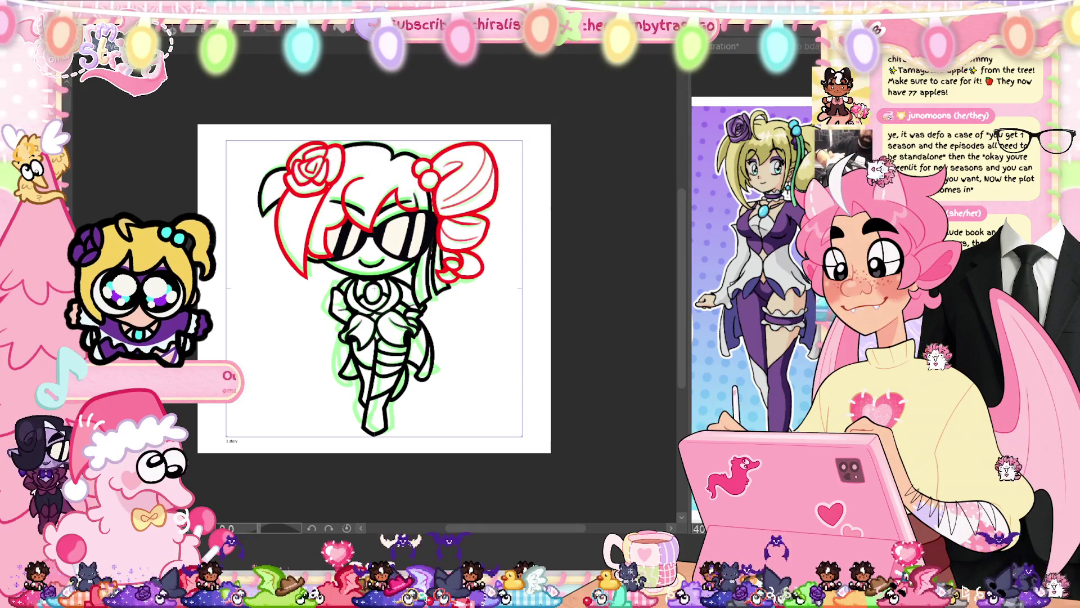
key(ctrl+u)
drag(454, 198, 291, 198)
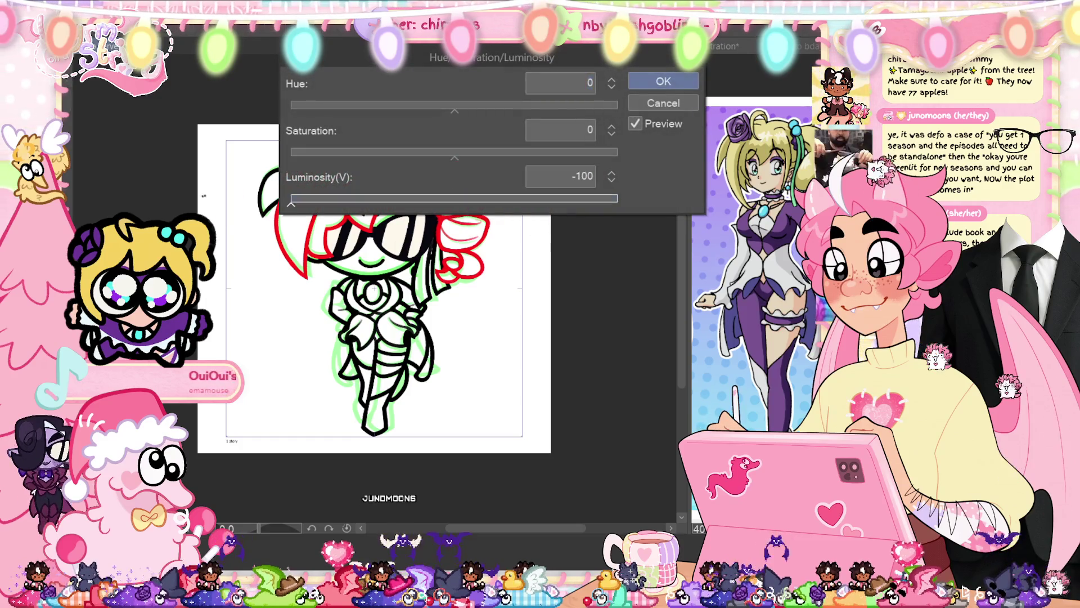
click(664, 83)
key(ctrl+u)
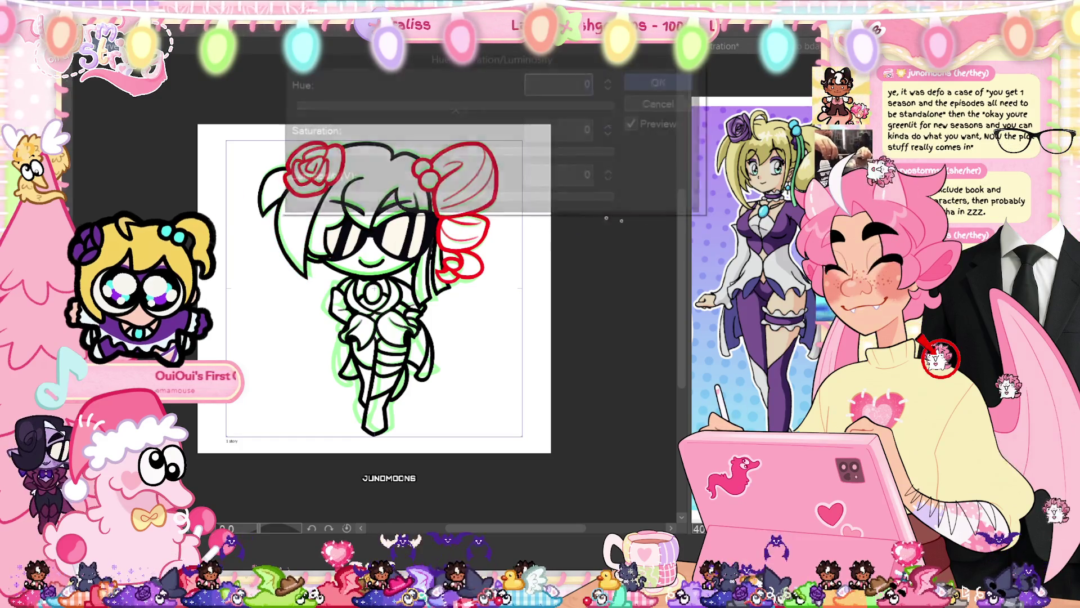
drag(454, 198, 291, 198)
click(664, 82)
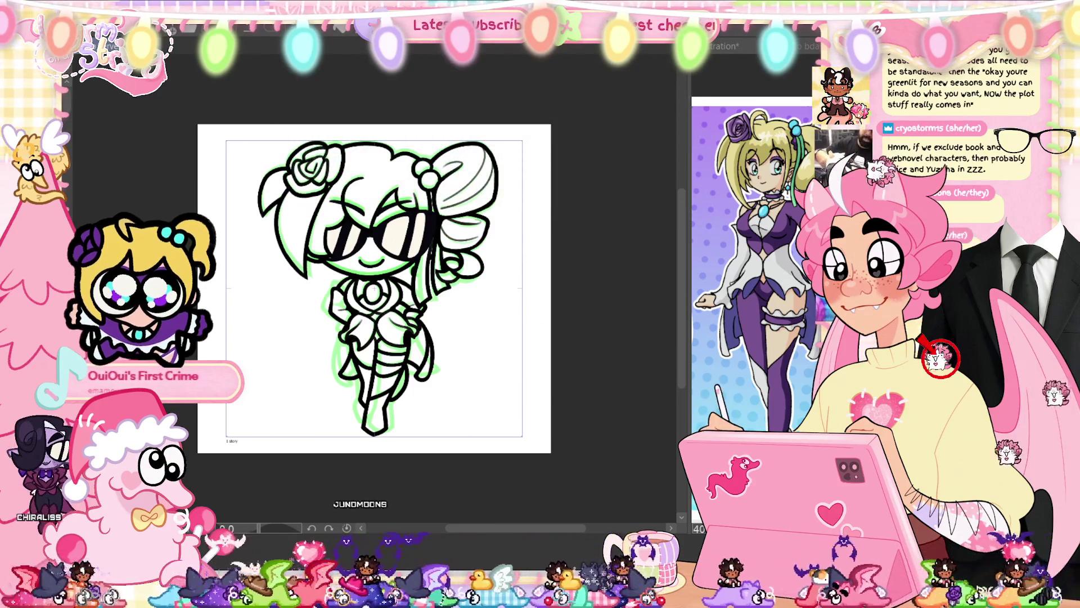
- On the next frame, turn the line art, lower body and head black with Luminosity -100
key(ctrl+z)
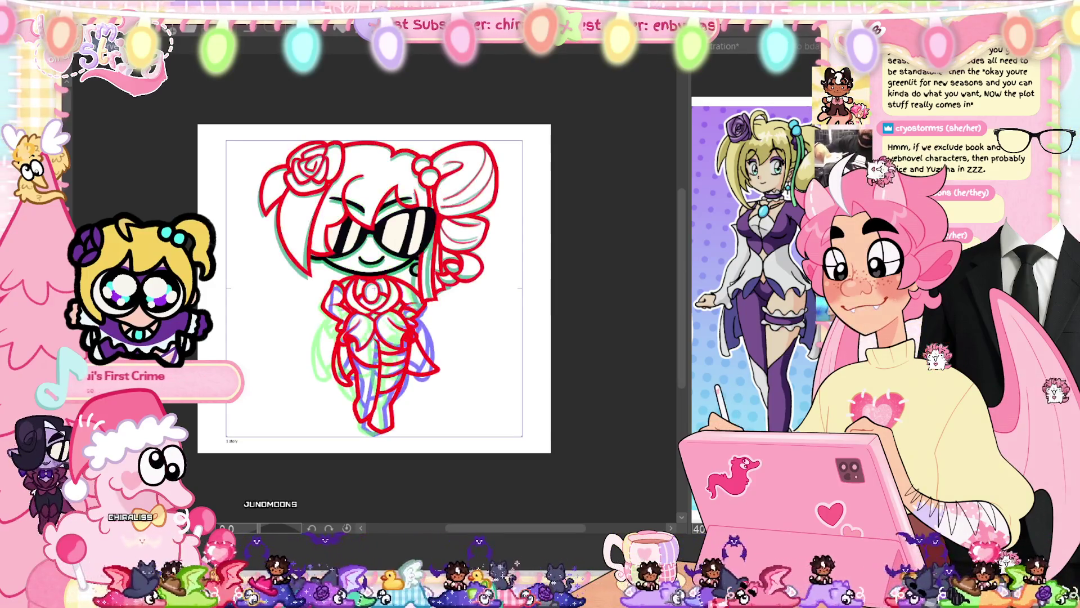
key(ctrl+u)
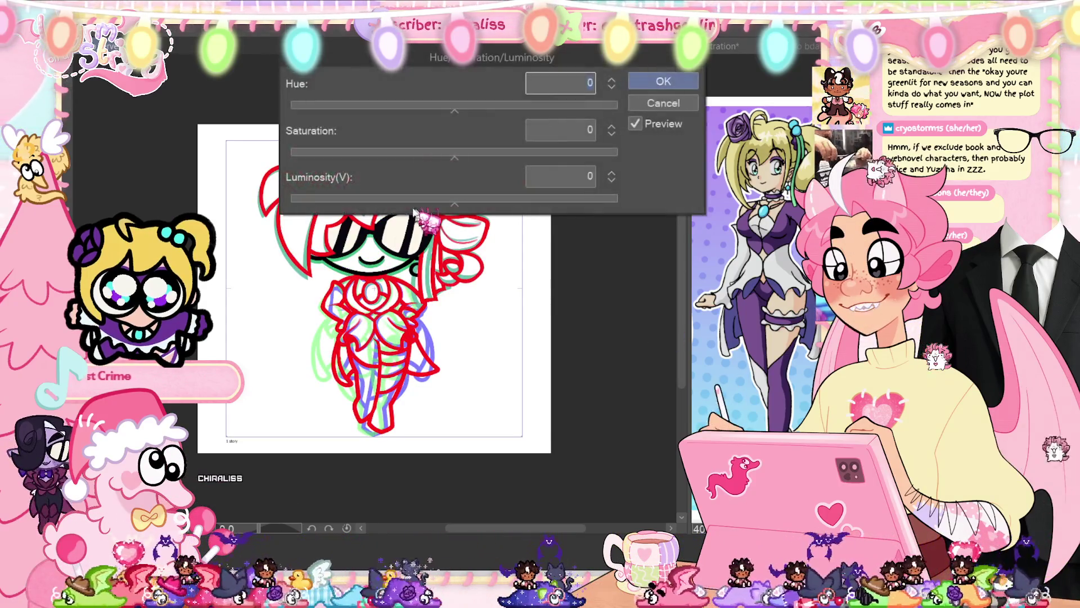
drag(371, 198, 293, 198)
click(663, 81)
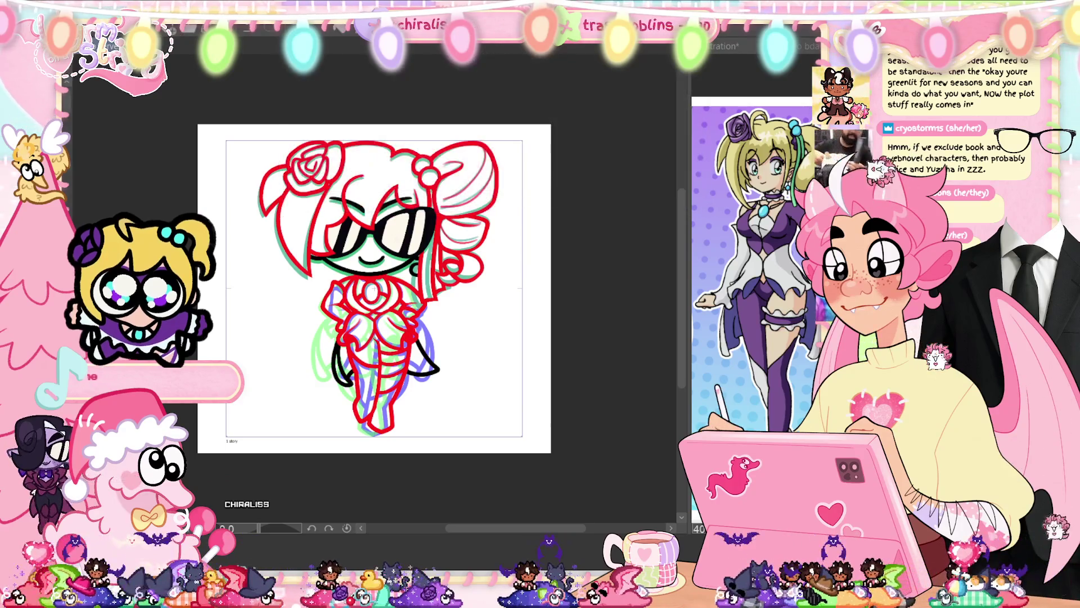
key(ctrl+u)
drag(410, 180, 314, 180)
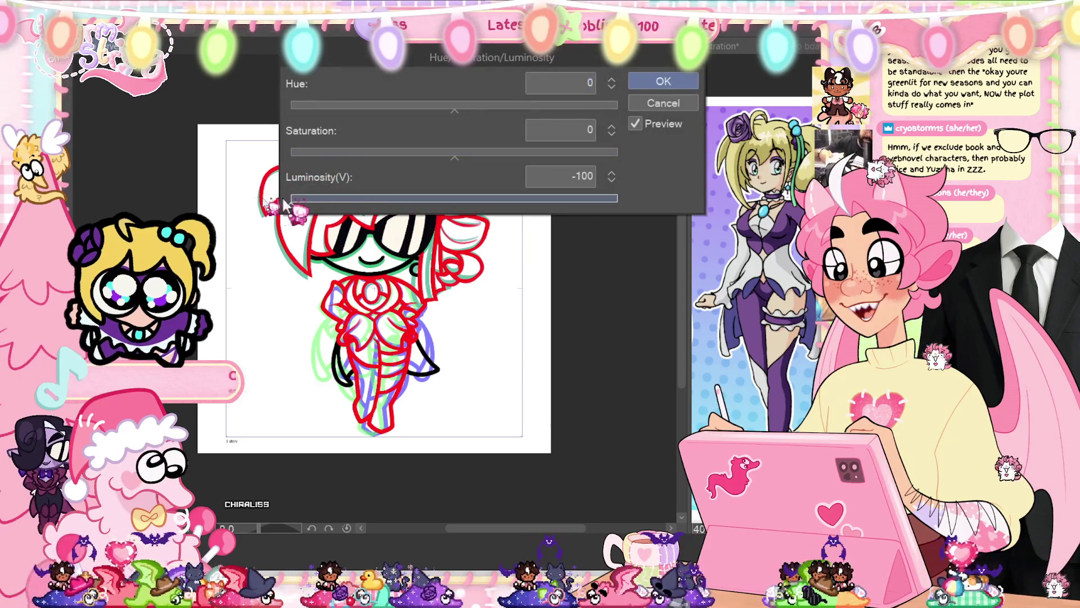
click(658, 82)
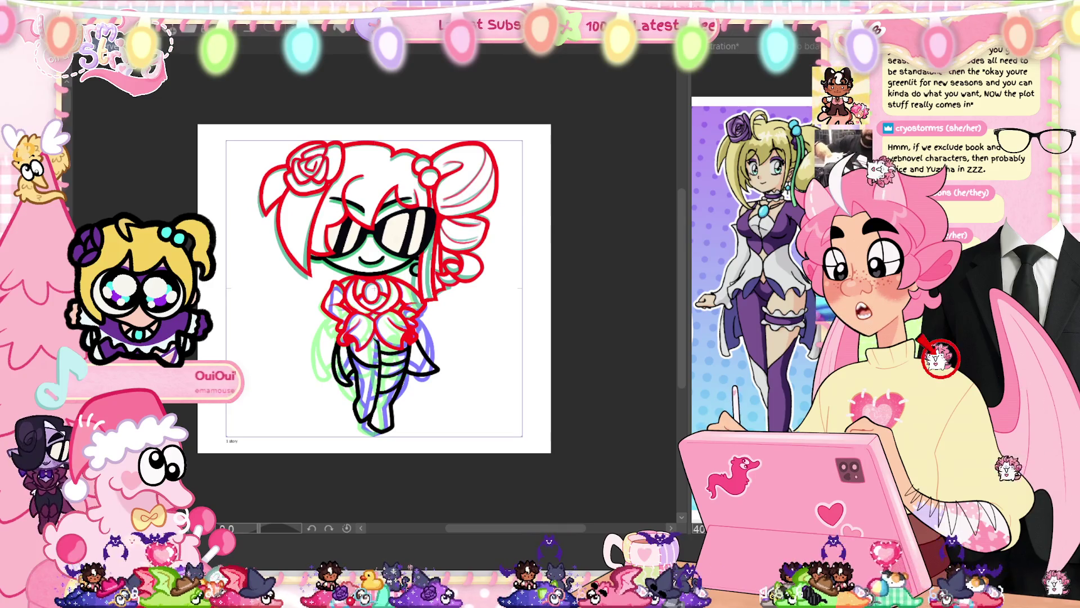
key(ctrl+u)
drag(434, 198, 291, 198)
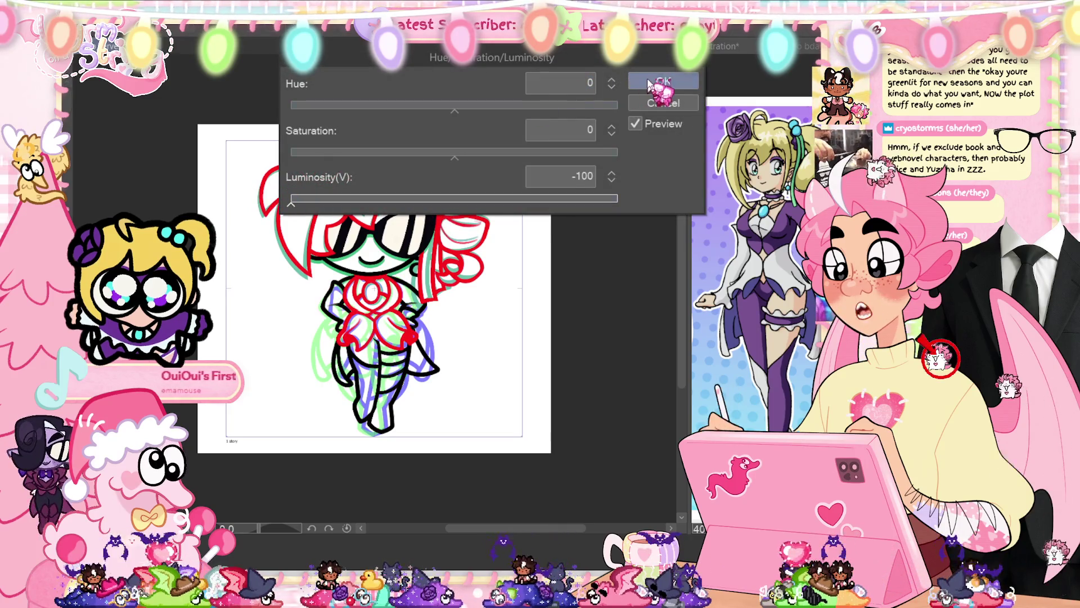
click(653, 82)
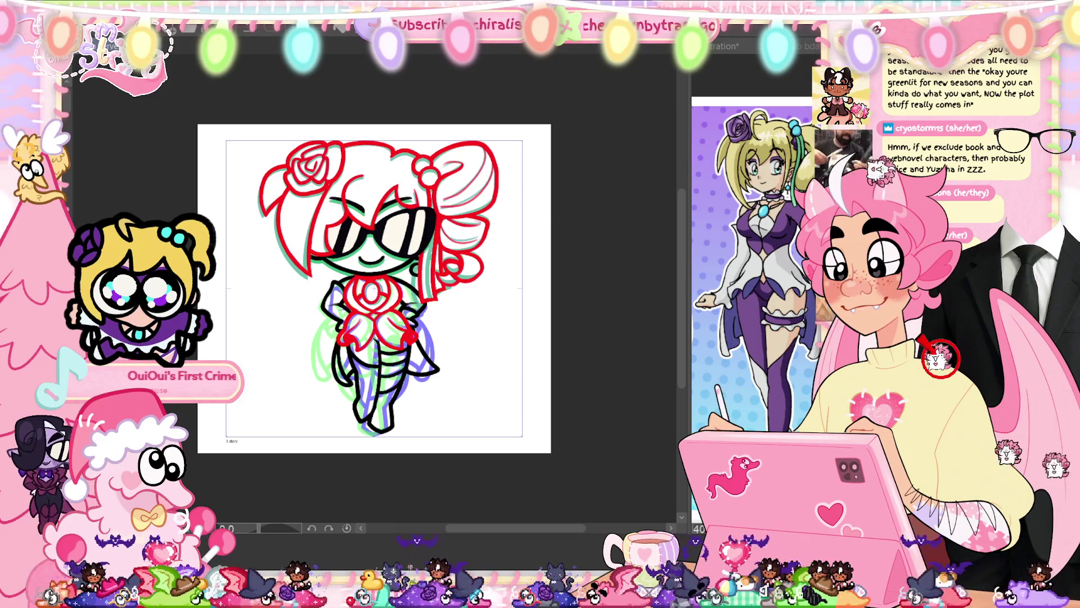
- Apply Luminosity -100 twice more to turn the chest line art black
key(ctrl+u)
drag(454, 198, 291, 198)
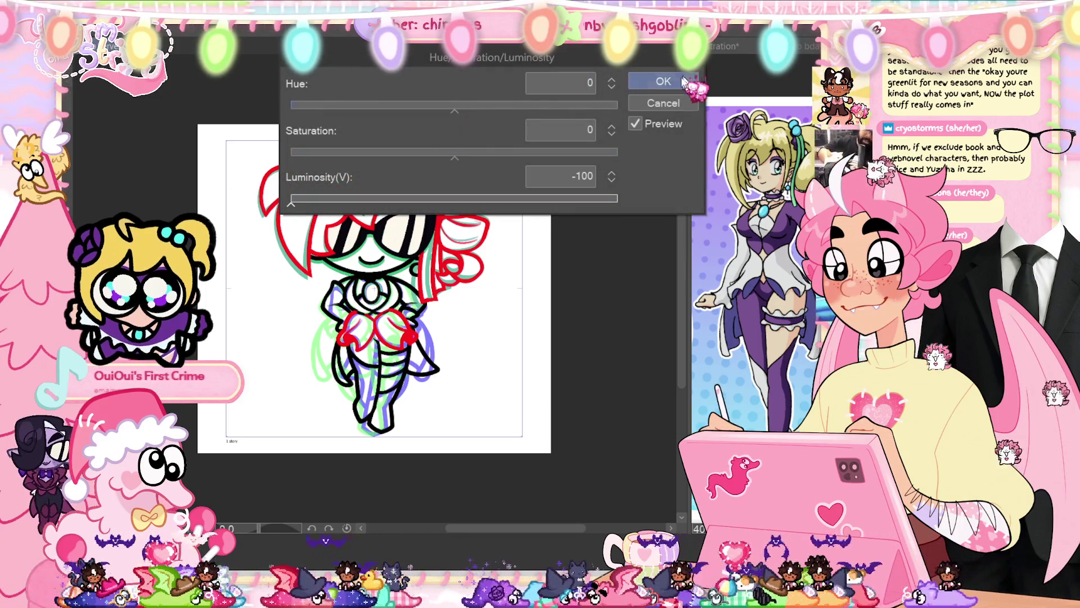
click(686, 82)
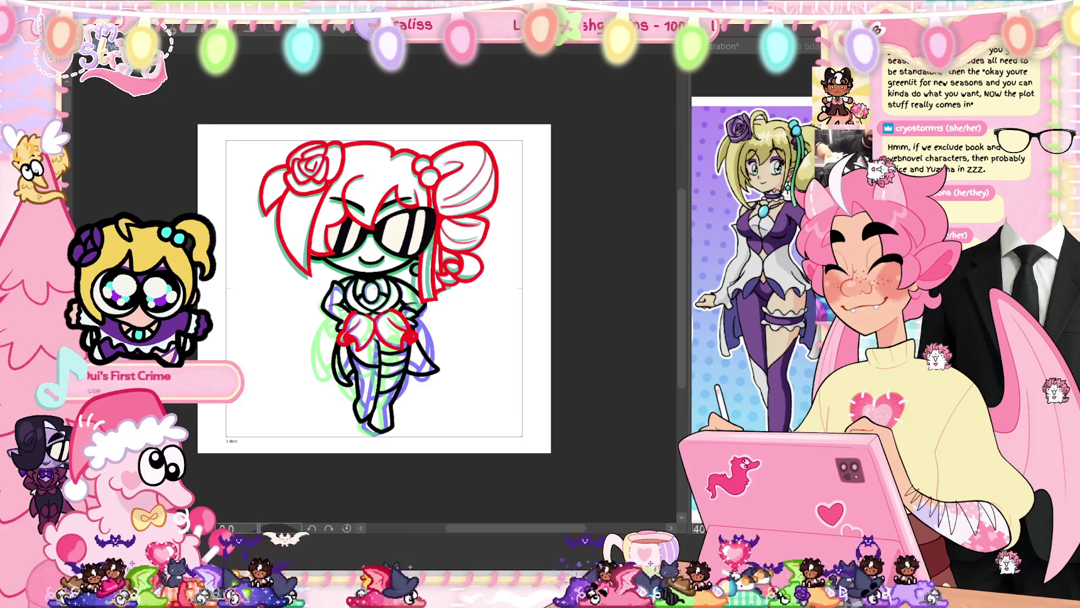
key(ctrl+u)
drag(455, 198, 291, 198)
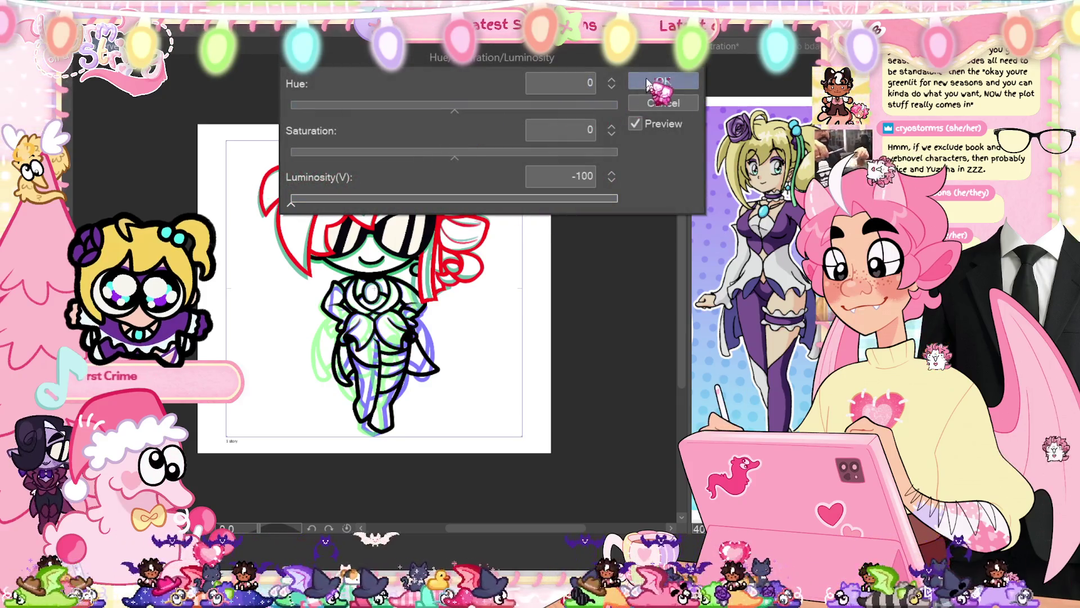
click(648, 84)
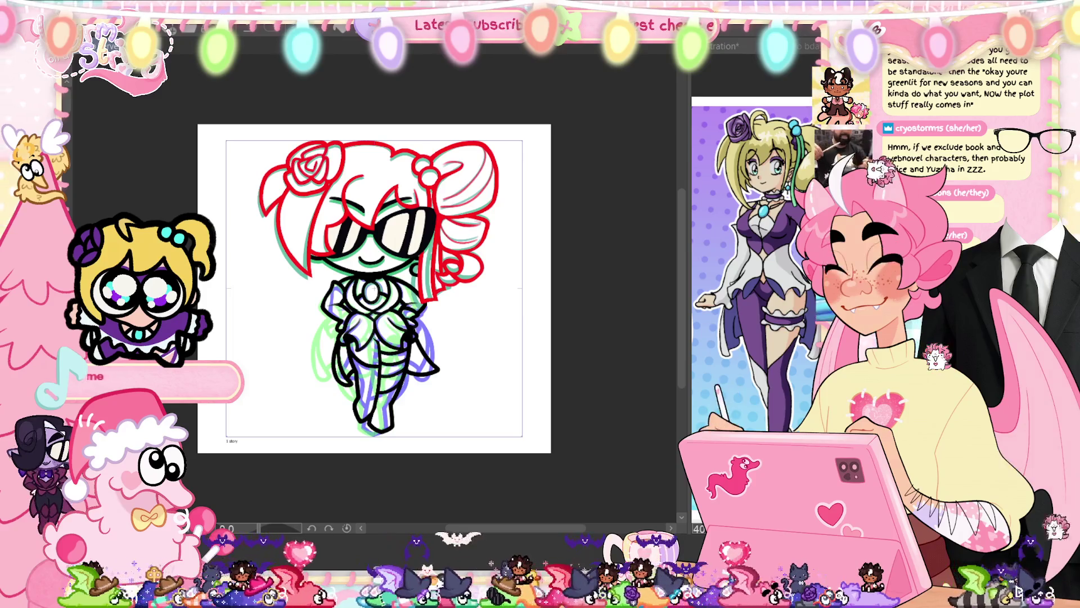
- On the next frame, blacken the chest and other red lines with Luminosity -100
key(ctrl+z)
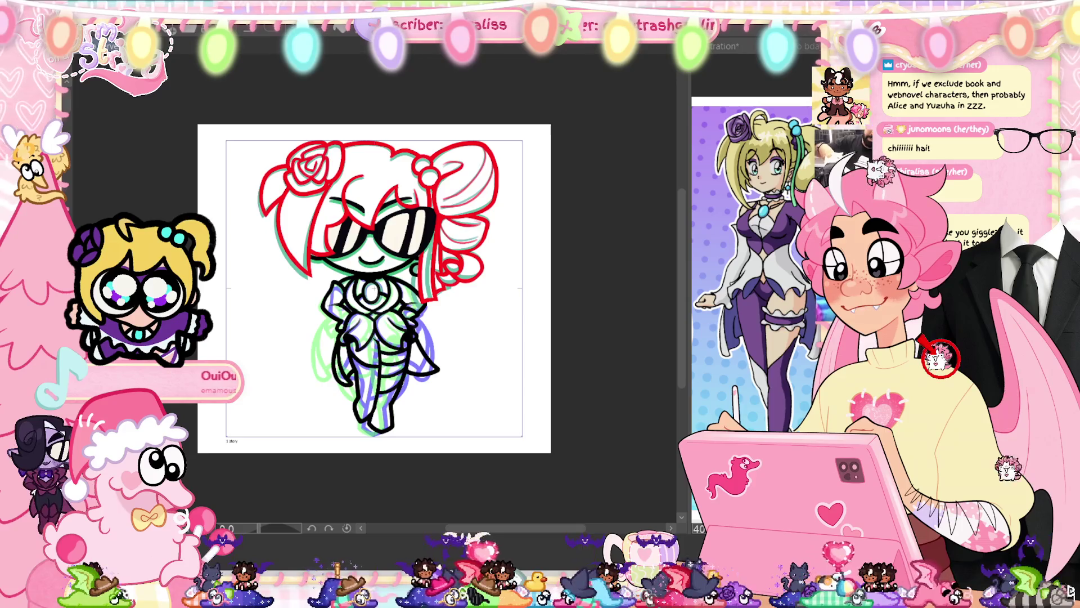
key(ctrl+u)
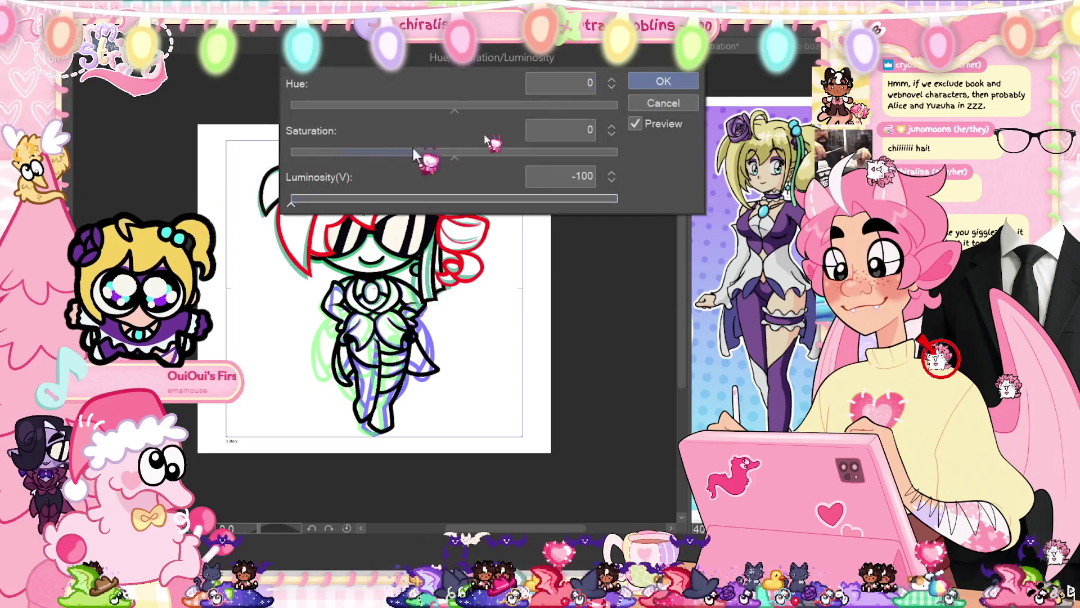
click(663, 81)
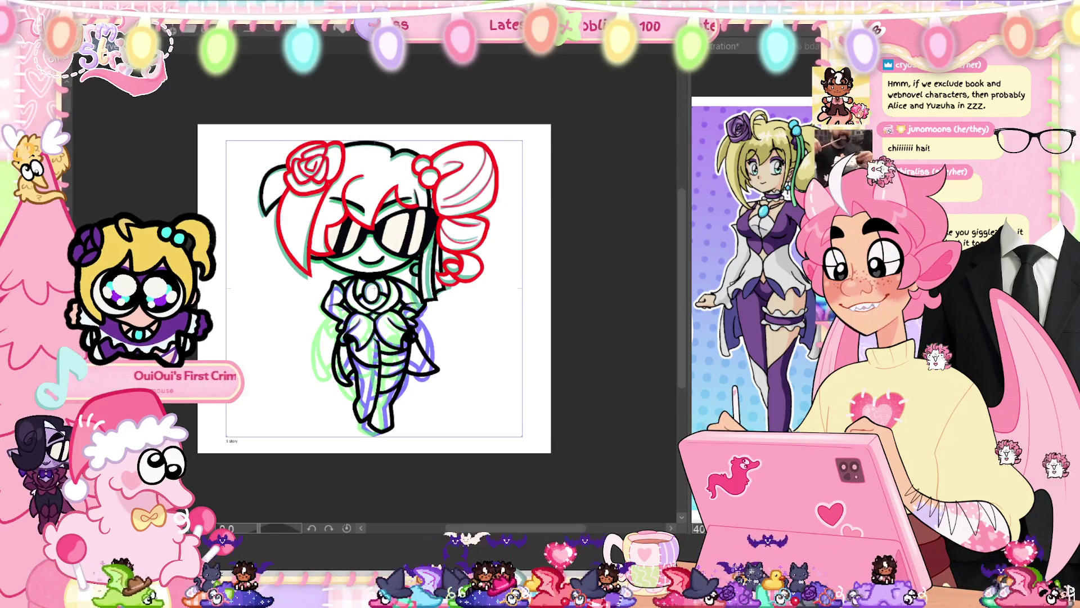
key(ctrl+u)
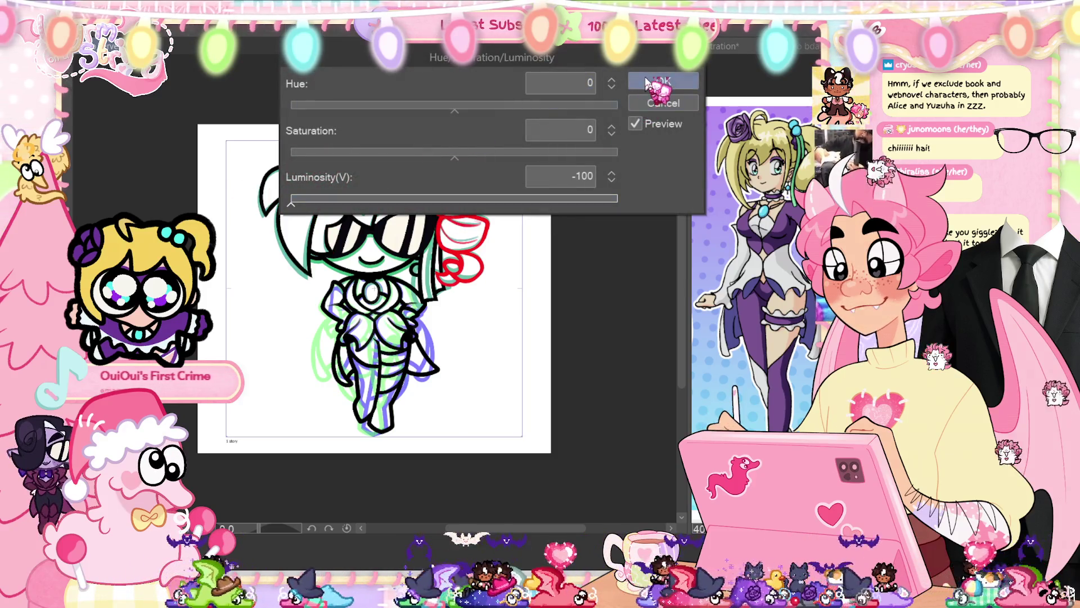
click(647, 83)
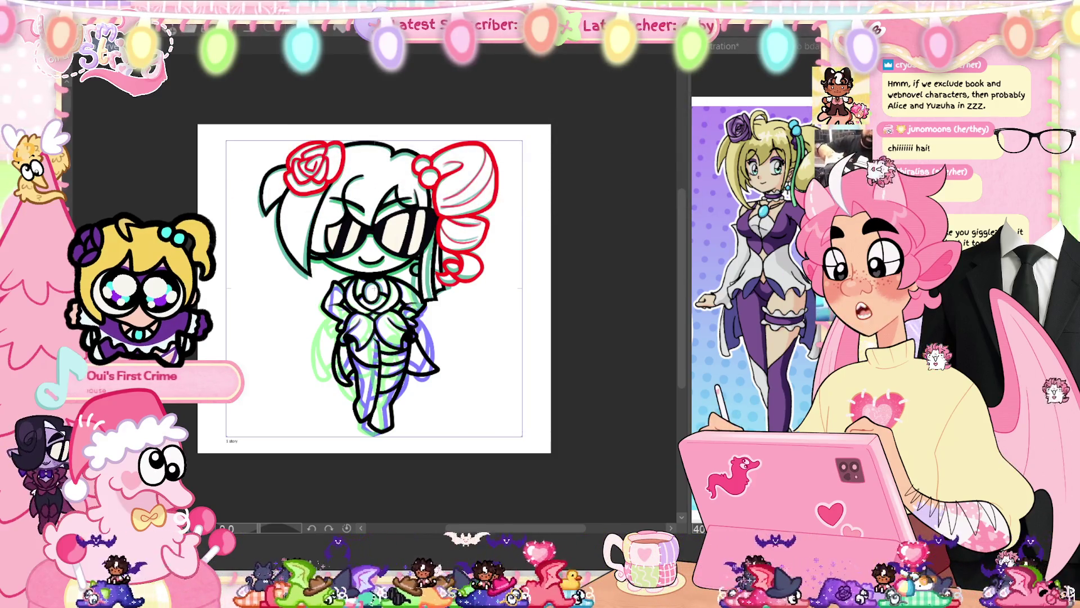
key(ctrl+u)
drag(354, 198, 289, 198)
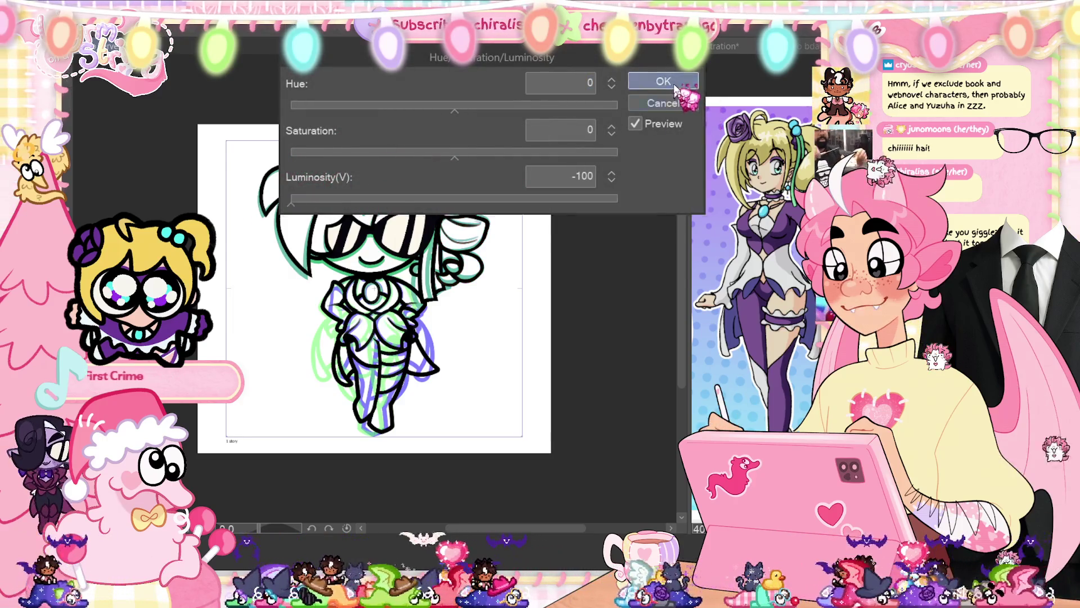
click(661, 82)
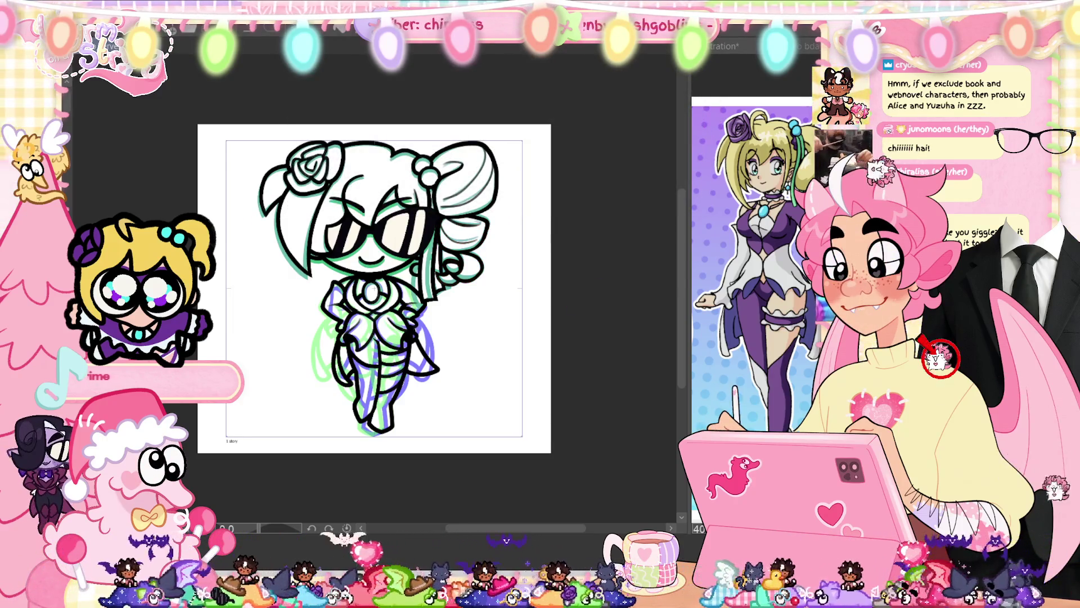
key(ctrl+z)
- Apply Luminosity -100 three times to blacken this frame's line art, including the torso
key(ctrl+u)
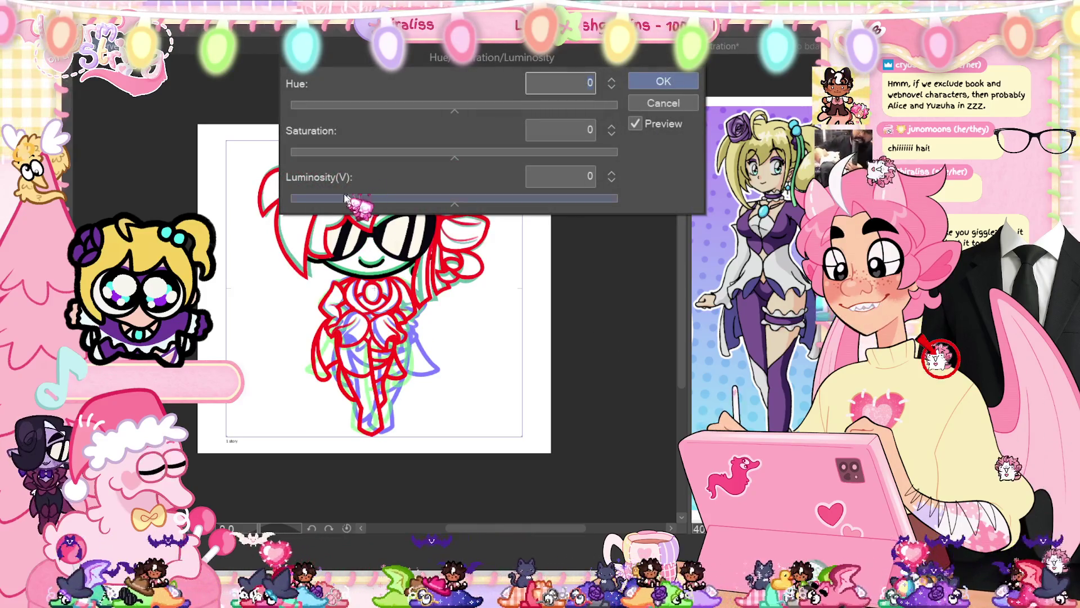
drag(360, 198, 290, 198)
click(664, 82)
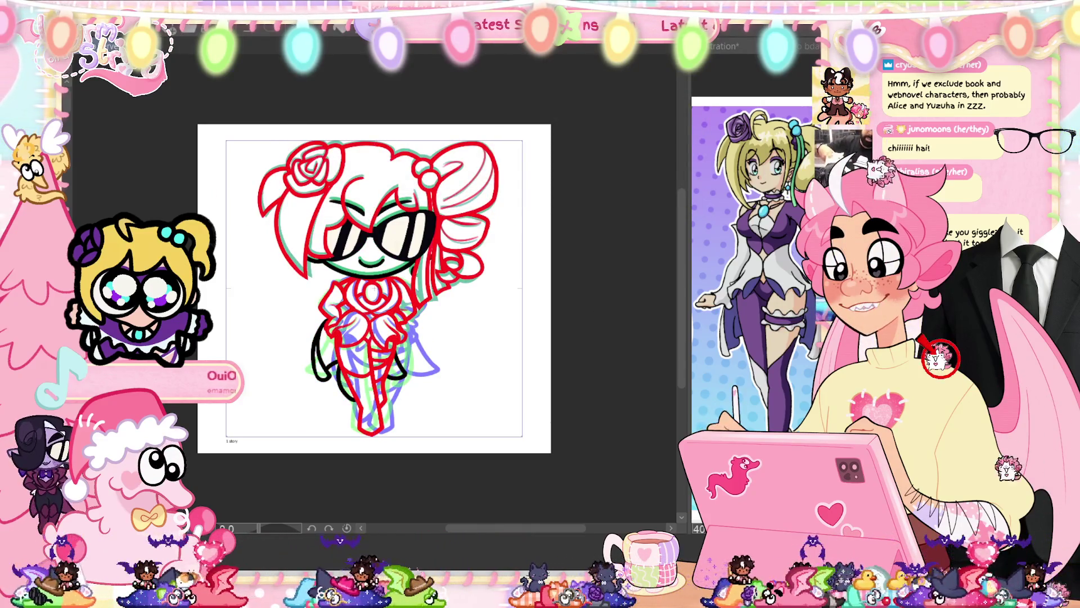
key(ctrl+u)
drag(360, 198, 291, 198)
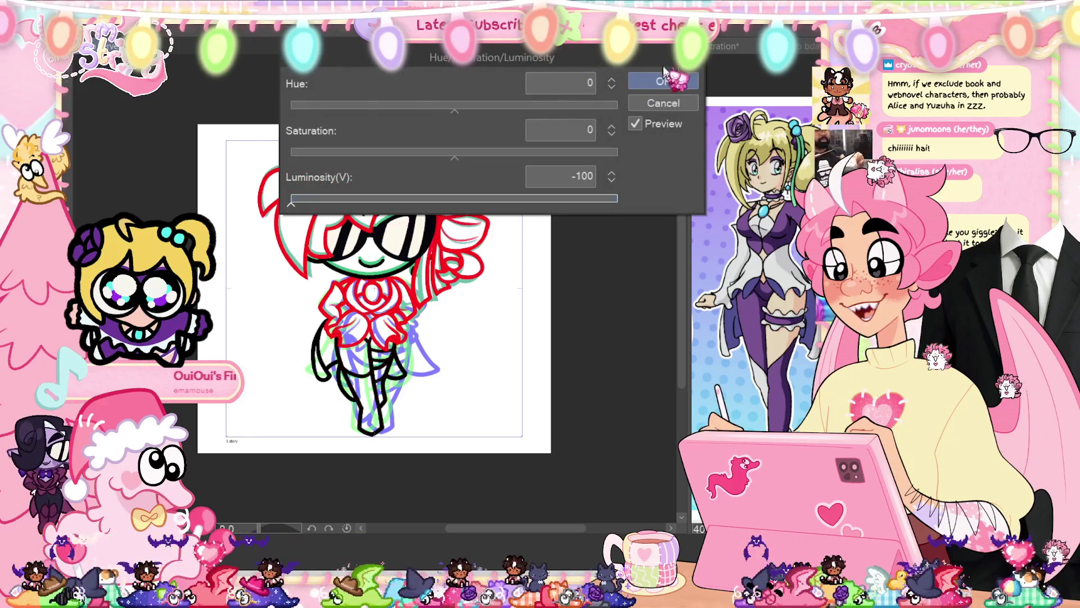
click(665, 70)
key(ctrl+u)
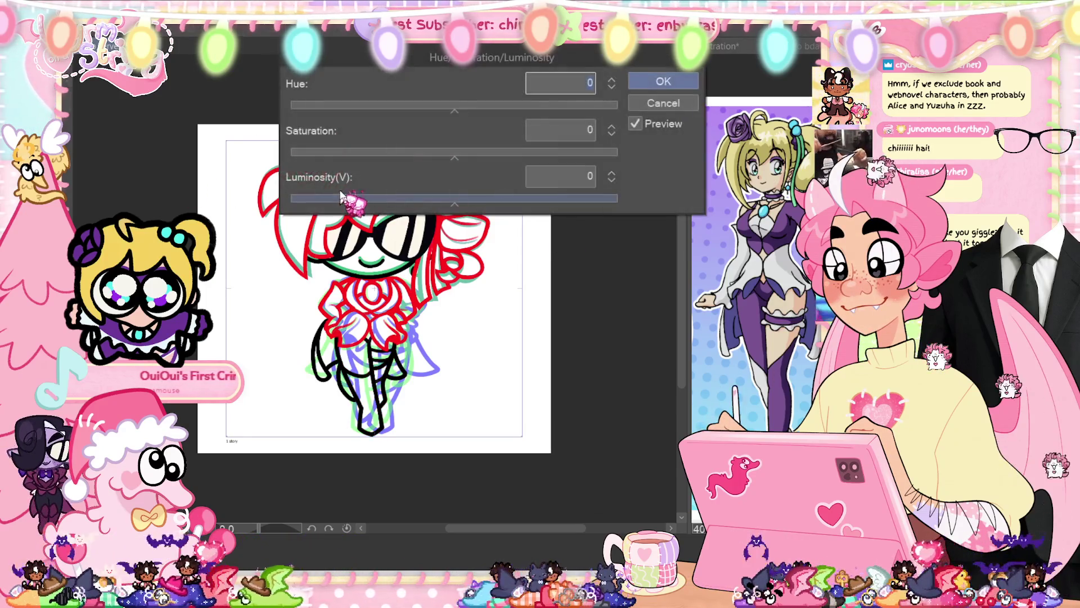
drag(394, 198, 291, 198)
click(659, 79)
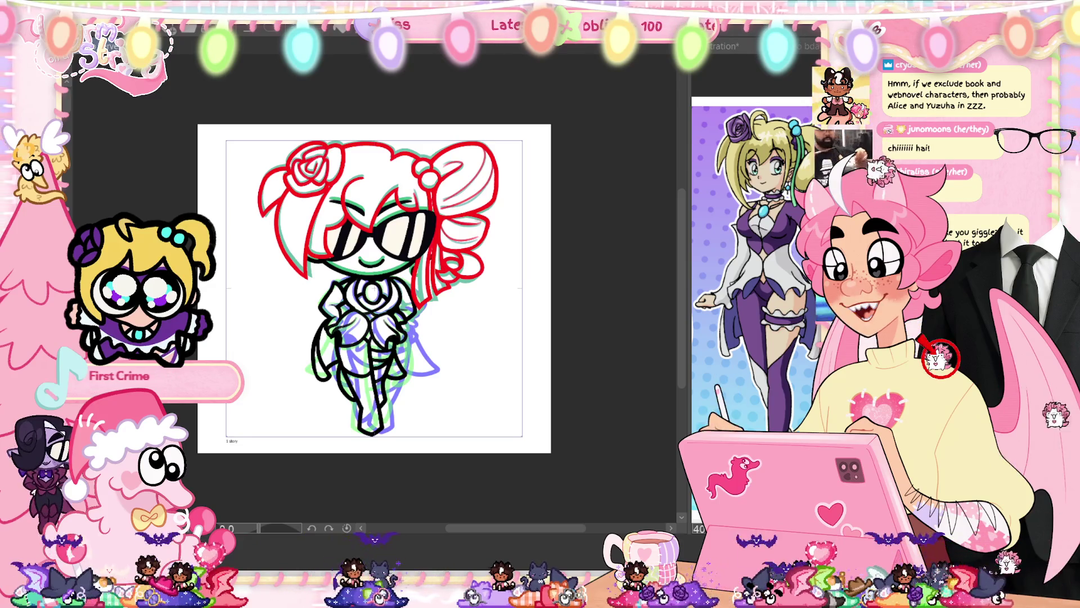
- Turn the head, hair bun and rose lines black with the Hue/Saturation/Luminosity adjustment
key(ctrl+u)
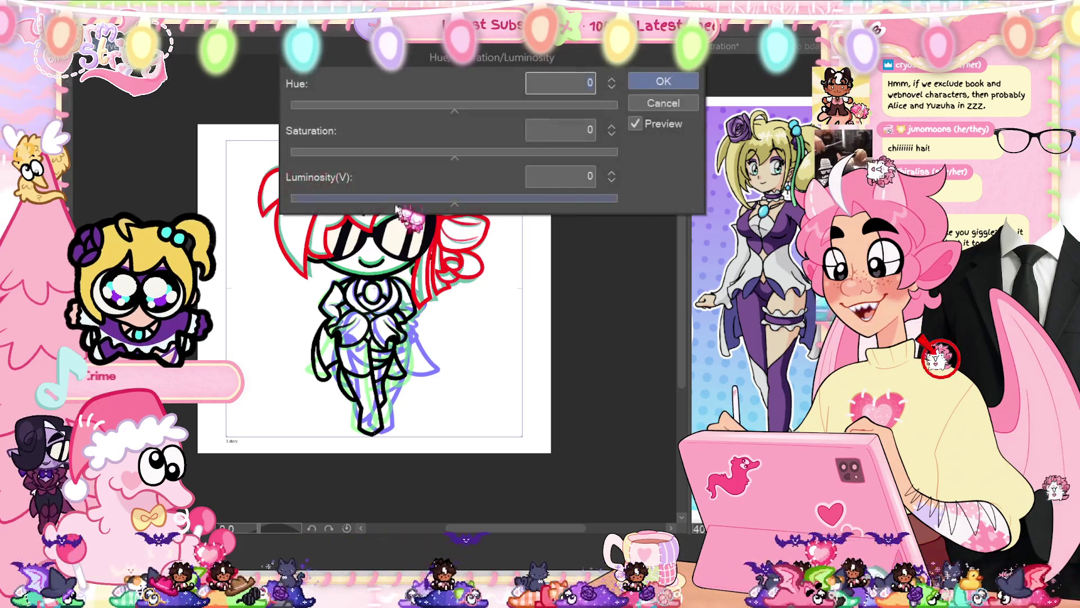
click(664, 82)
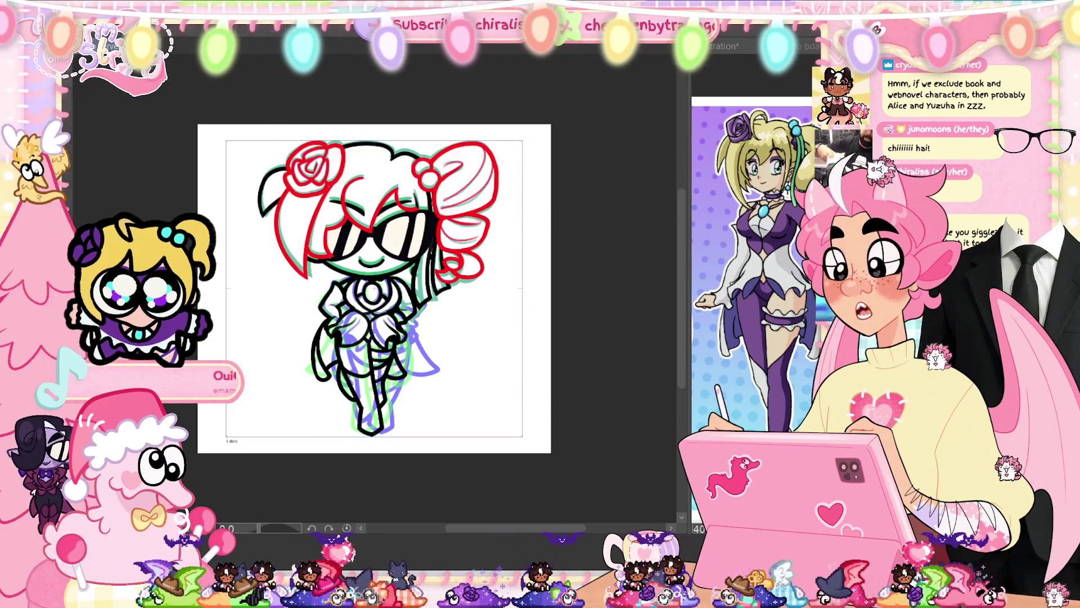
key(ctrl+u)
drag(454, 200, 291, 200)
click(632, 105)
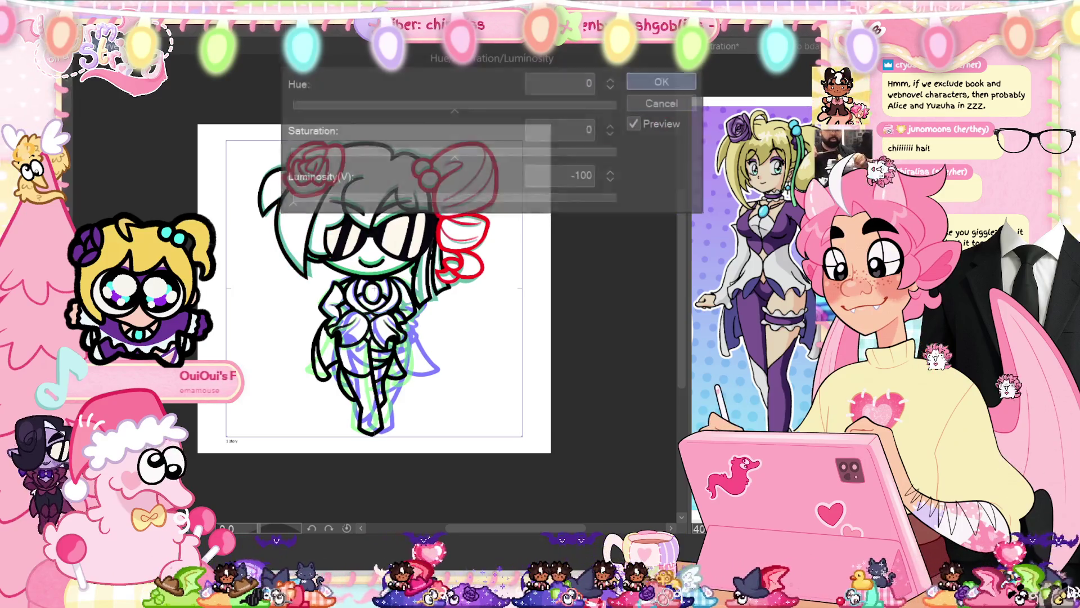
key(ctrl+u)
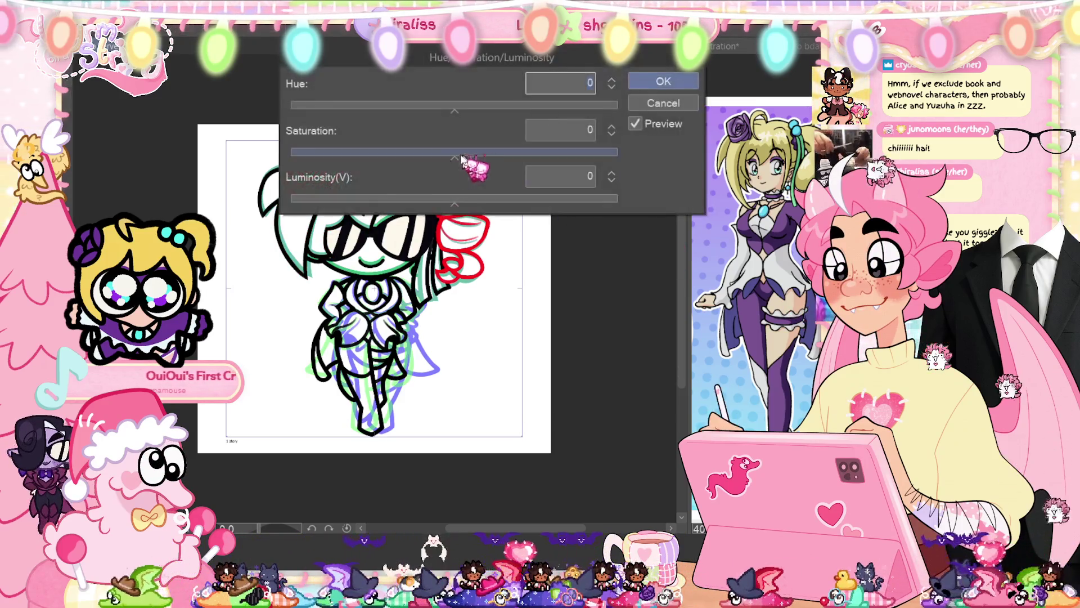
click(670, 80)
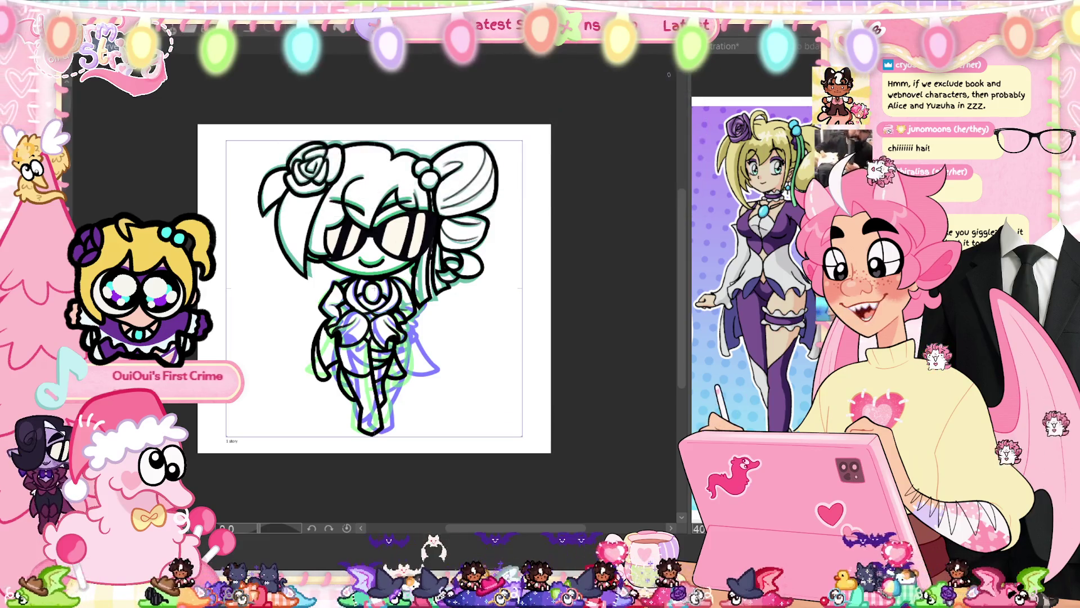